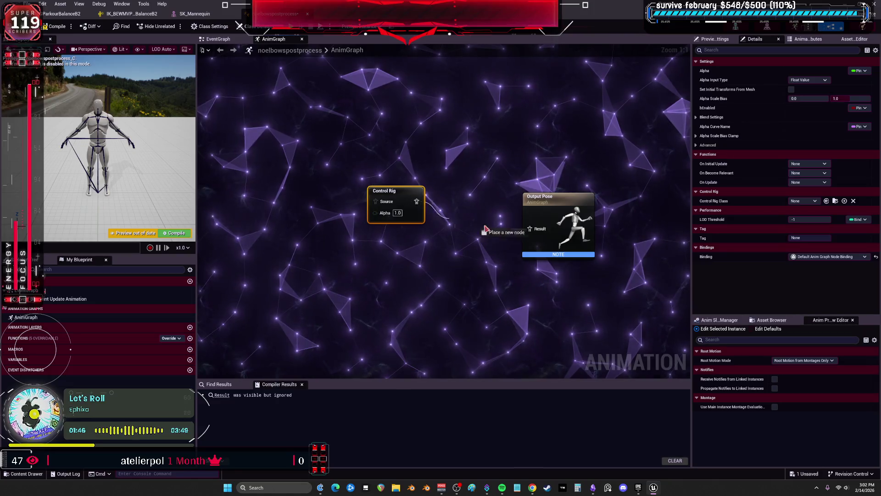
Step: Wire Control Rig into Output Pose and save a new Control Rig named noelbowsrig in Animations
drag(403, 192, 431, 225)
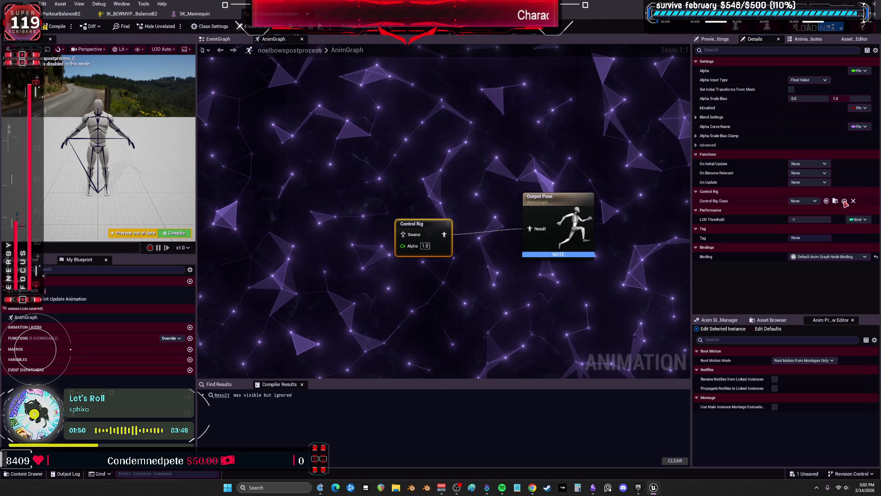
click(835, 201)
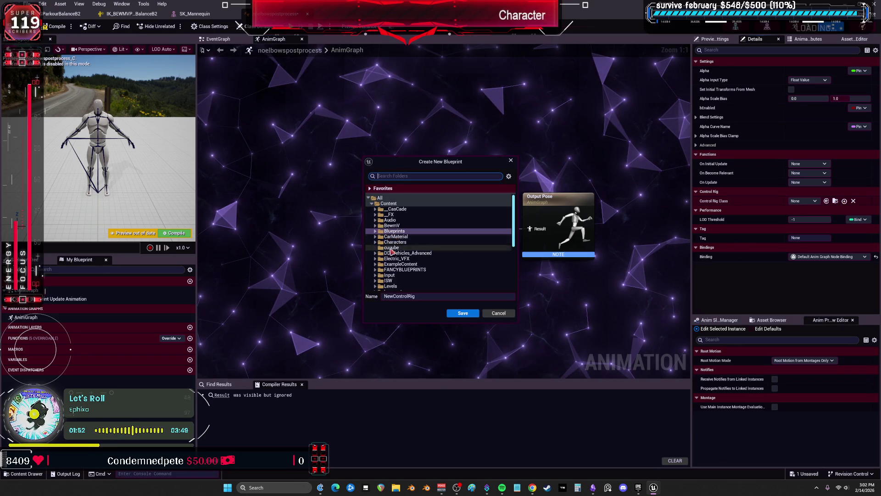
click(375, 225)
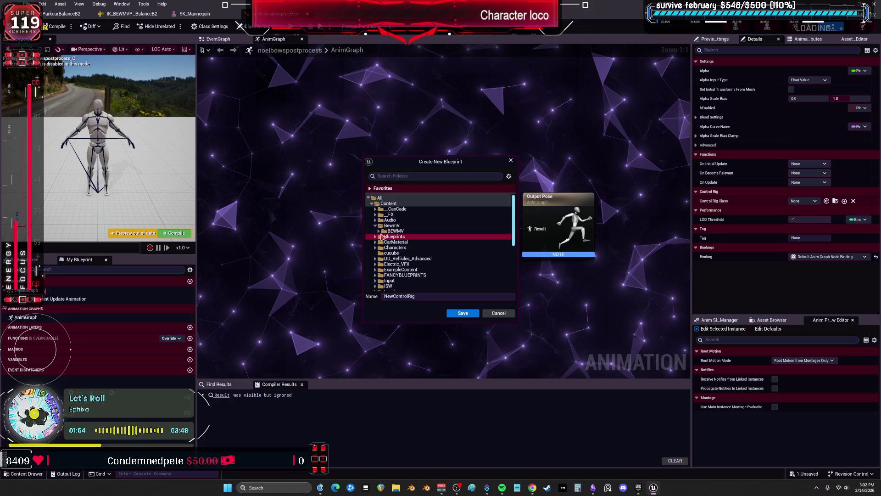
click(378, 231)
click(382, 242)
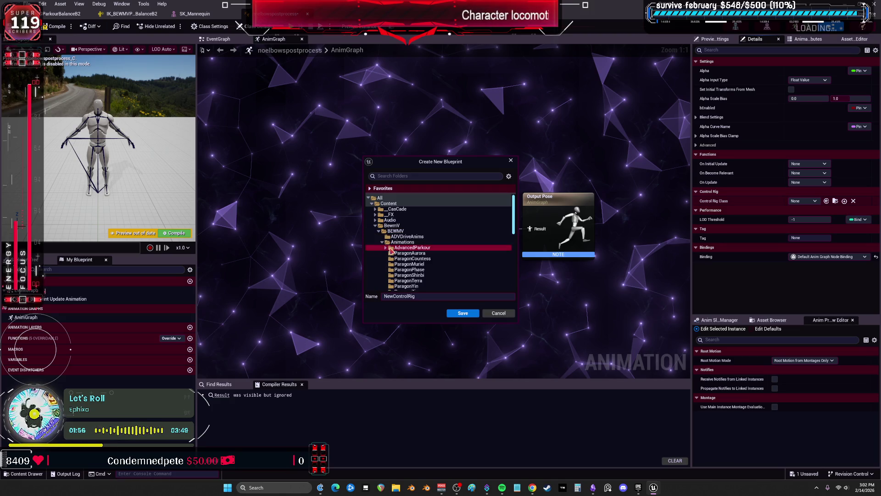
double_click(404, 248)
click(402, 253)
click(422, 296)
click(420, 242)
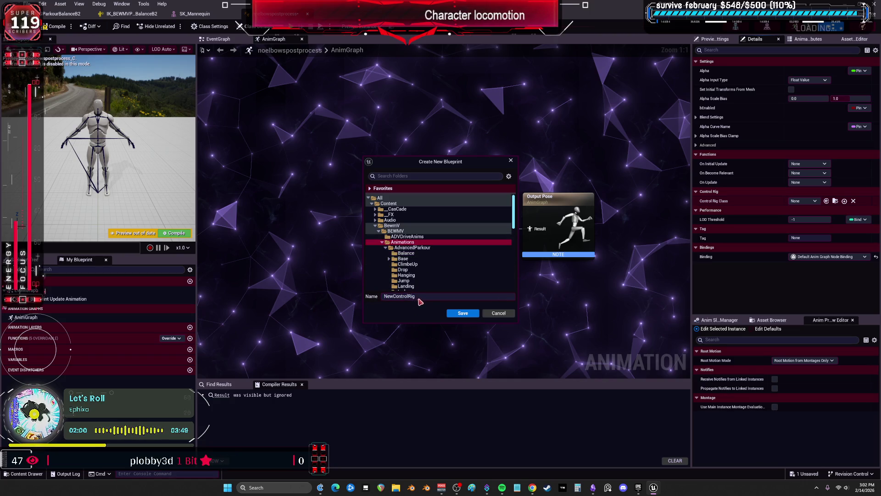
text(noelbows)
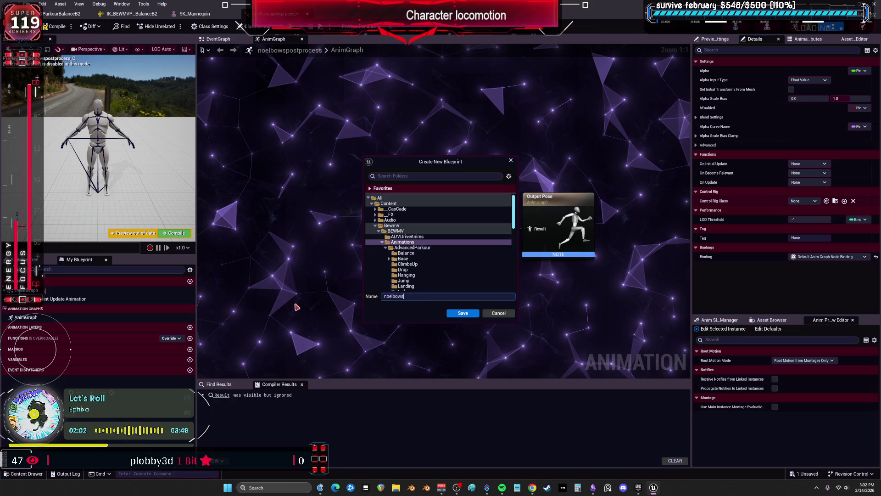
text(rig)
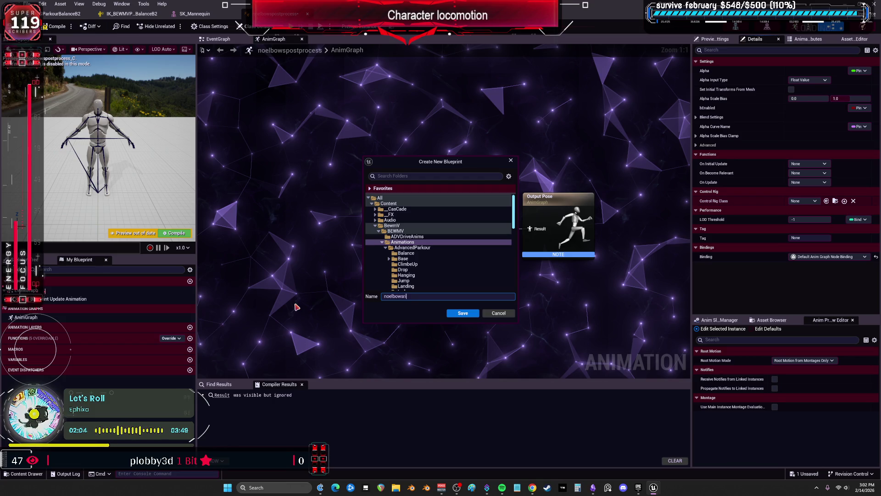
click(460, 314)
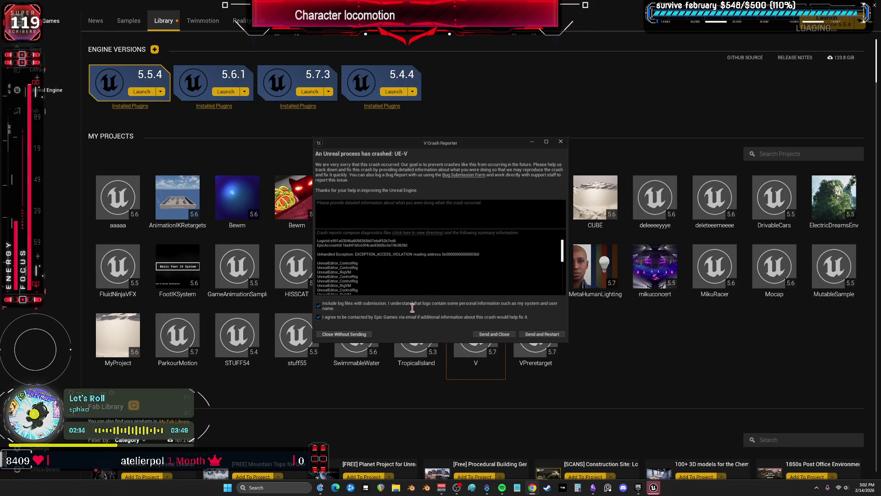
Step: Close the crash reporter and relaunch the V project from the Launcher Library
click(363, 334)
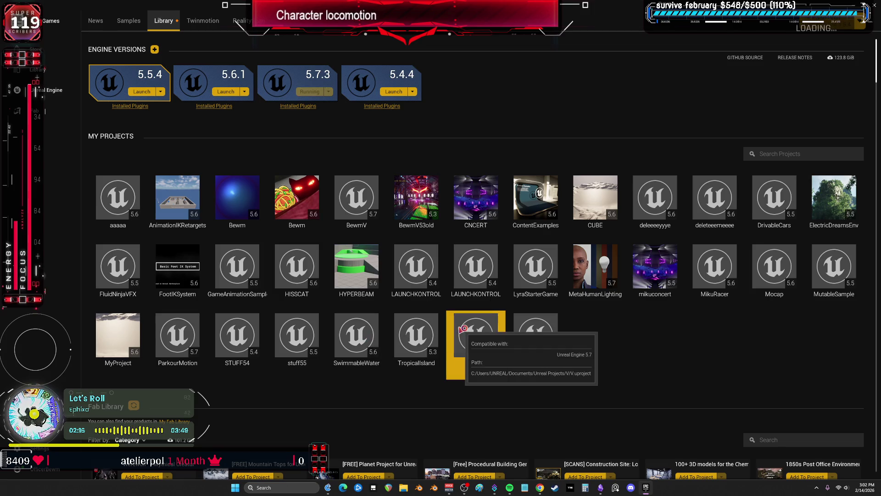
double_click(476, 337)
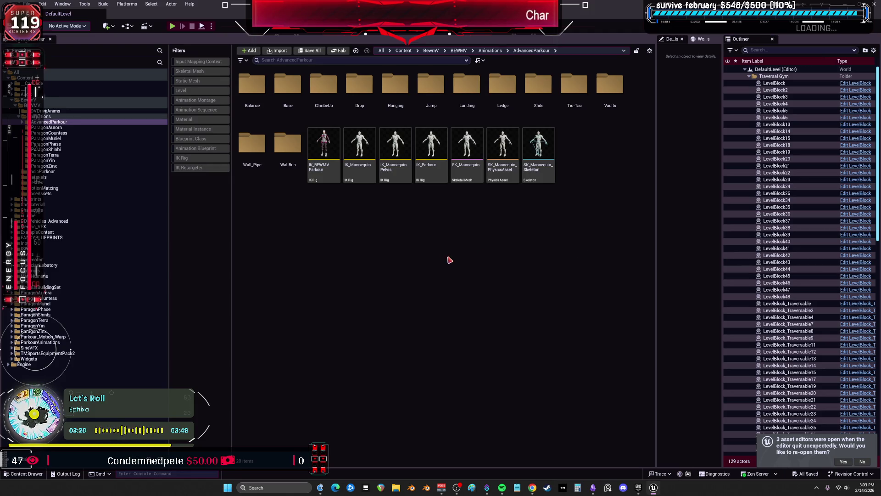
Step: Create SK_Mannequin_CtrlRig from the SK_Mannequin mesh via Create > Control Rig and open it
click(465, 170)
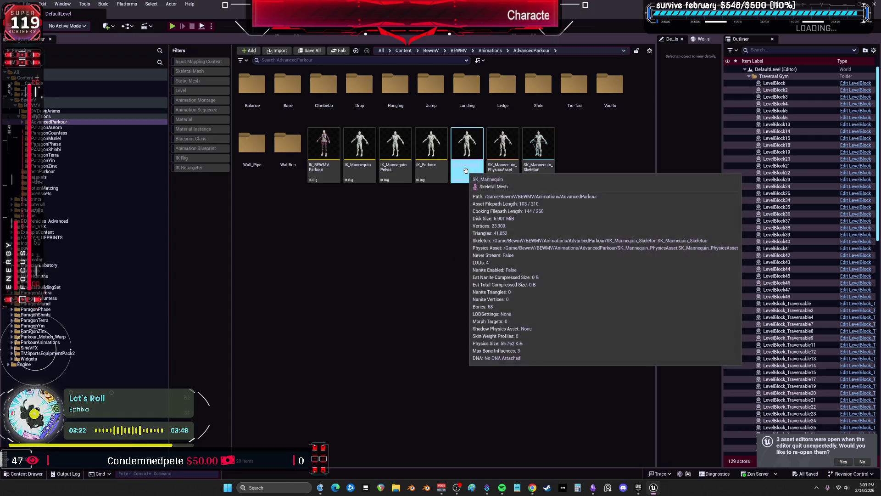
right_click(466, 173)
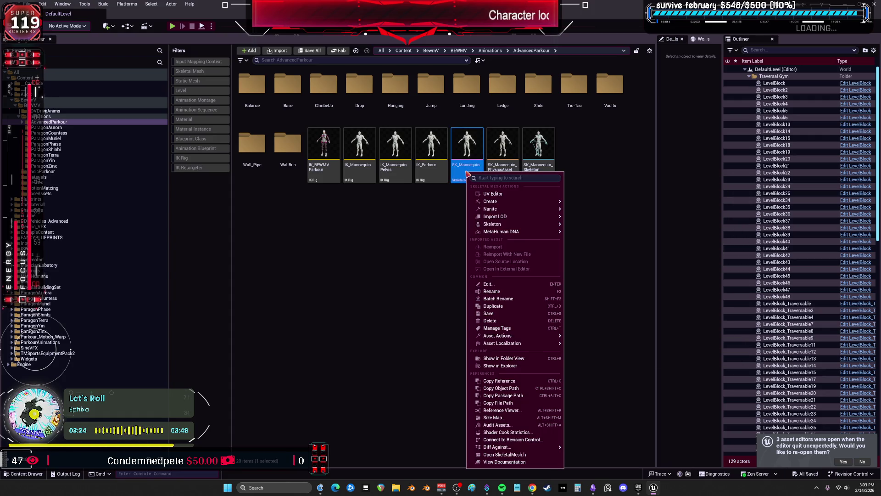
mouse_move(502, 202)
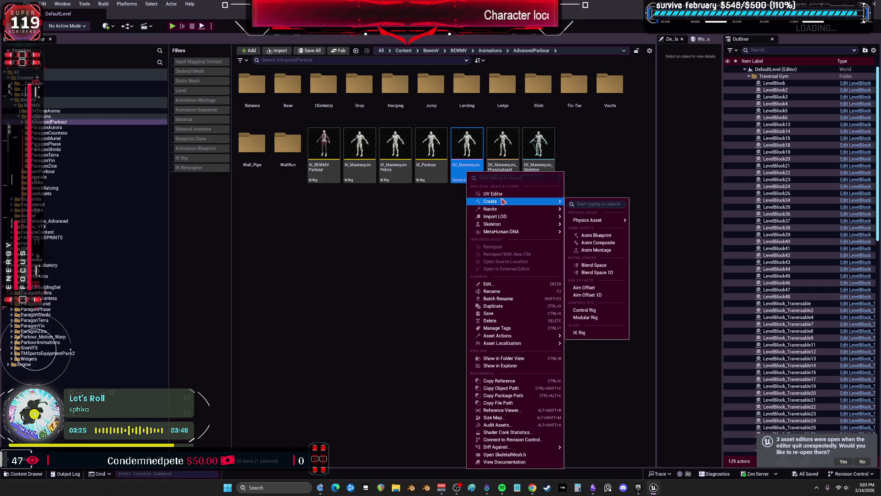
click(605, 312)
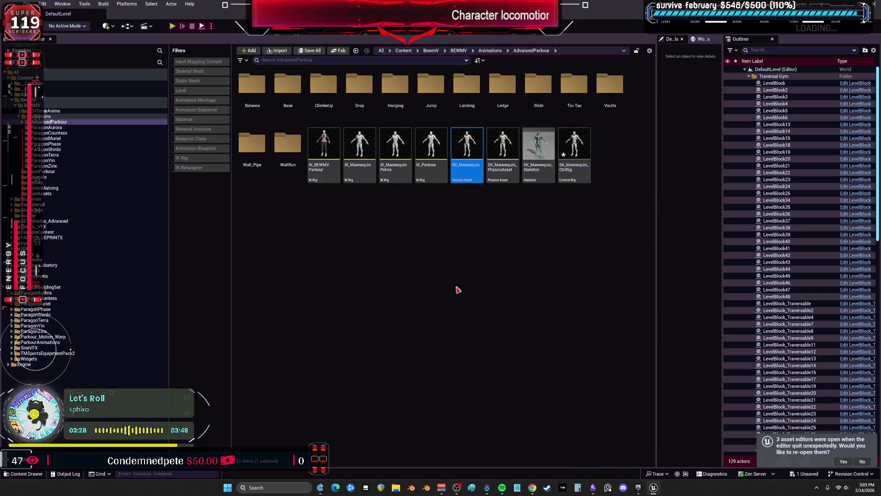
double_click(574, 146)
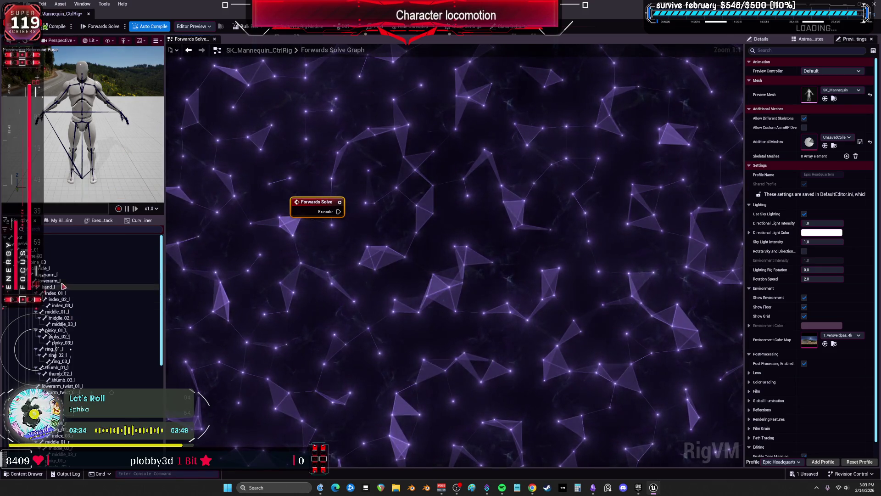
Step: Add lowerarm_l Get Transform and Set Rotation nodes to the Forwards Solve graph
mouse_move(51, 280)
mouse_down()
mouse_move(403, 196)
mouse_move(396, 195)
mouse_up()
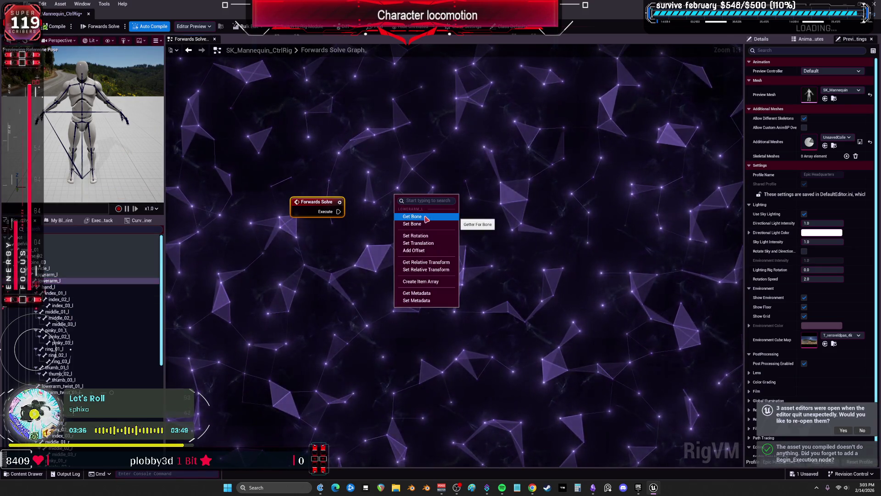
click(426, 217)
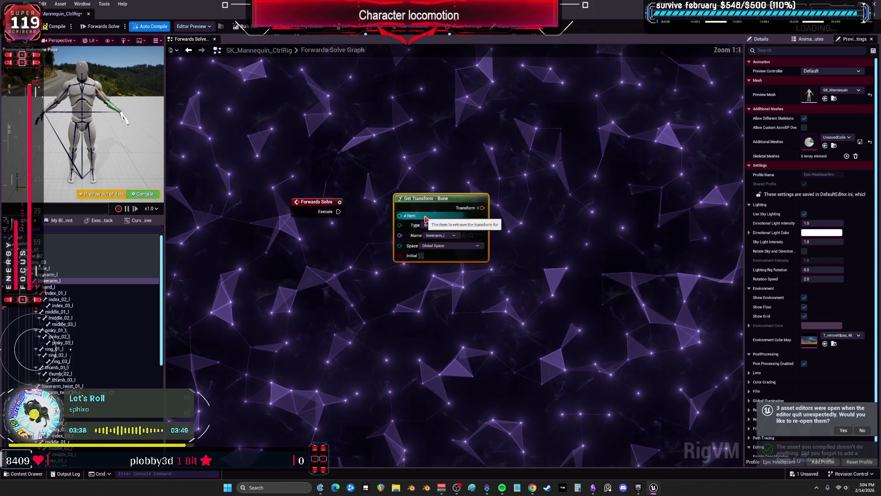
drag(426, 217, 332, 265)
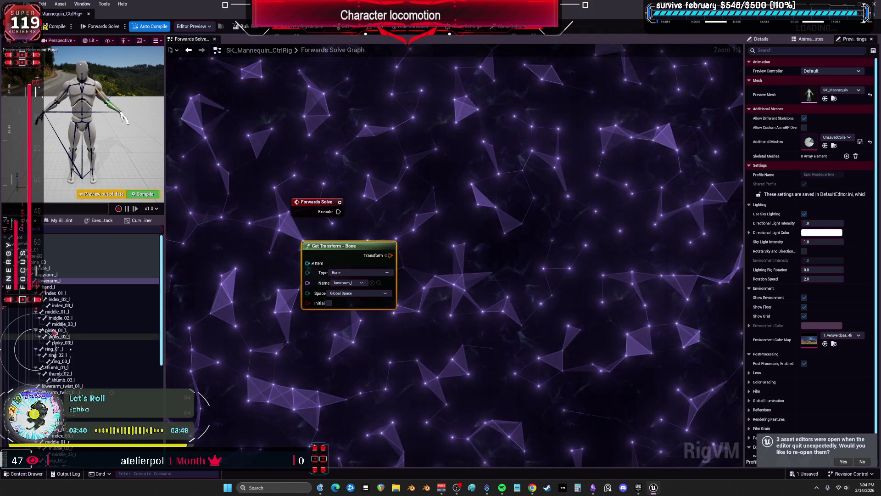
mouse_move(52, 280)
mouse_down()
mouse_move(429, 207)
mouse_move(479, 207)
mouse_up()
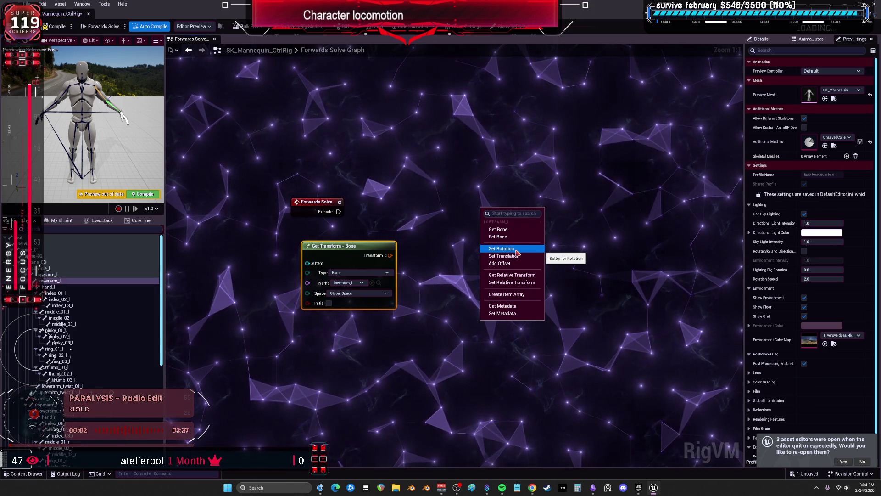
click(516, 249)
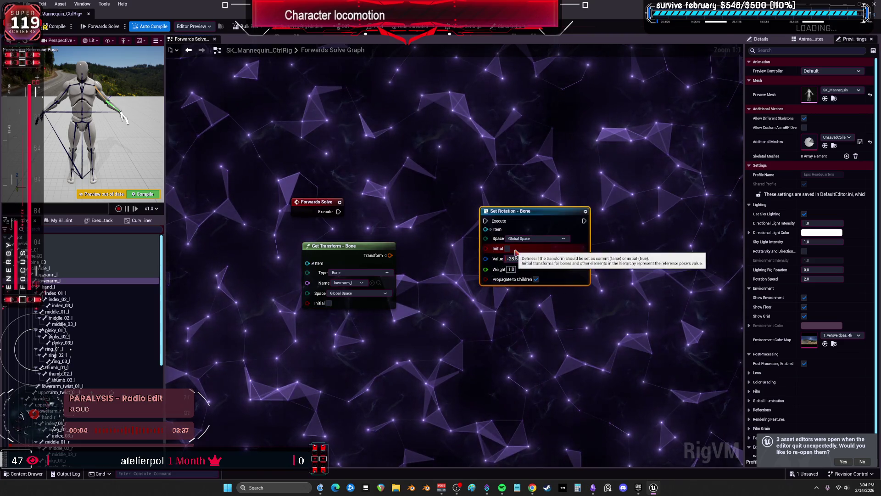
drag(390, 225, 373, 219)
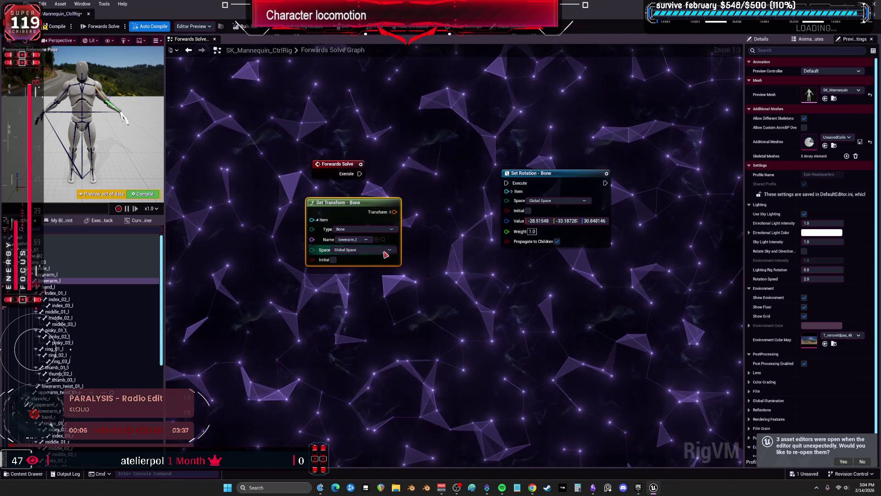
Step: Add Get Relative Transform, run Set Rotation from Forwards Solve, and tick Initial on Get Transform
right_click(326, 291)
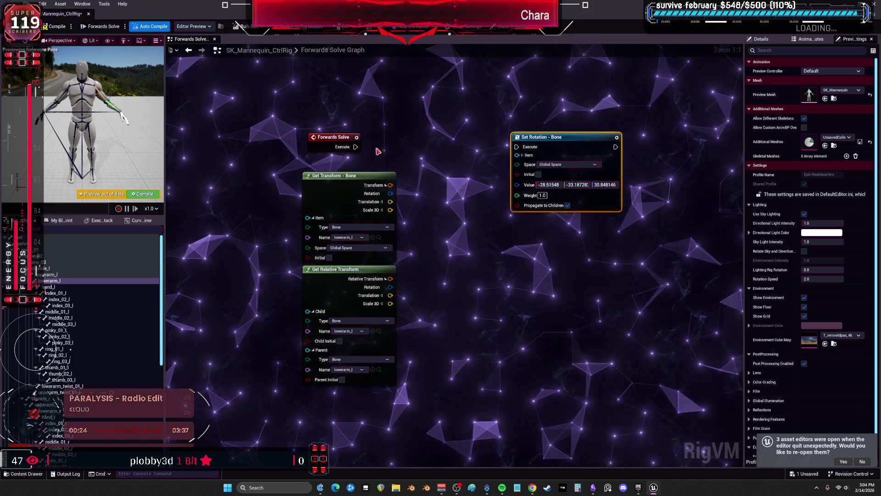
drag(517, 148, 518, 148)
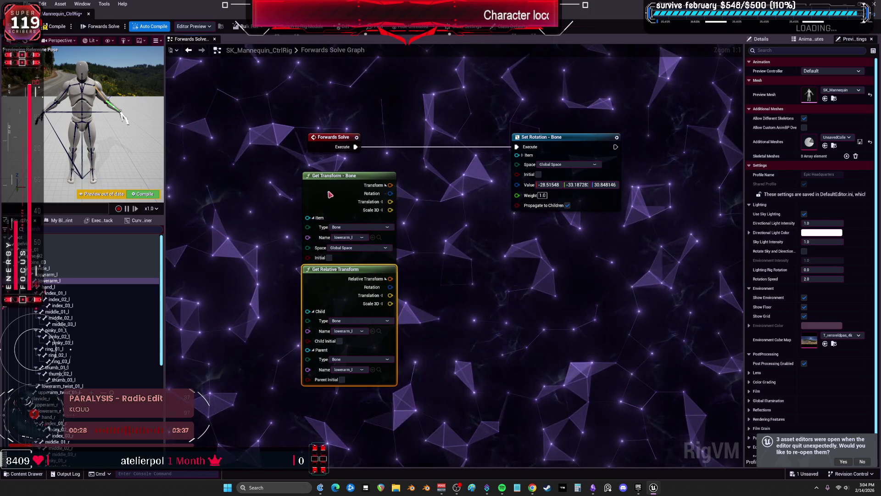
click(330, 250)
click(329, 257)
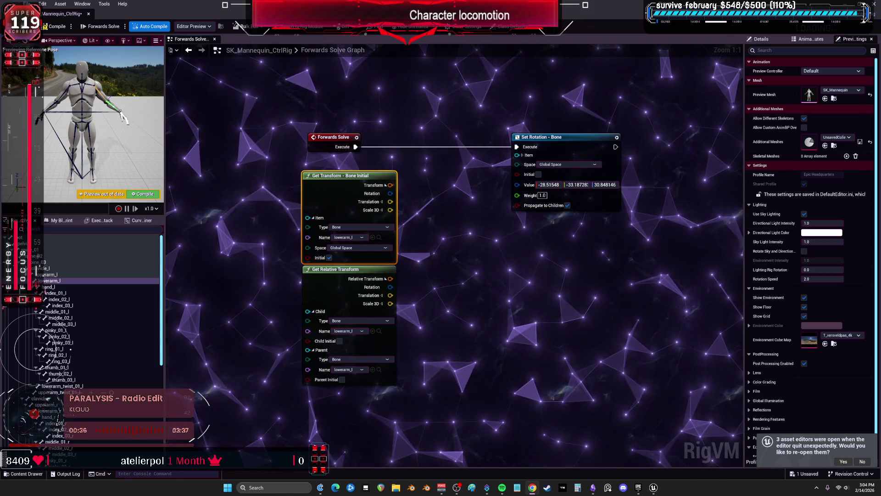
click(638, 488)
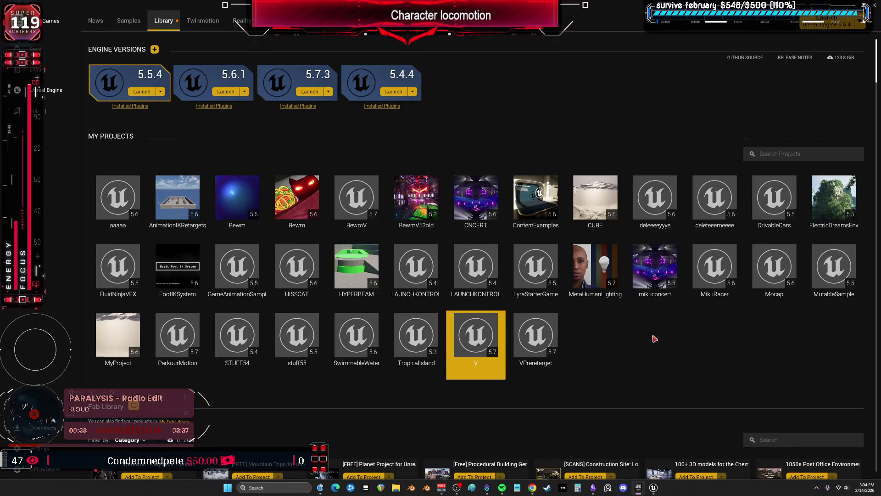
Step: Return to the Unreal editor and open the CR_Mannequin_ProceduralBewmV Control Rig from the BEWMV folder
click(710, 281)
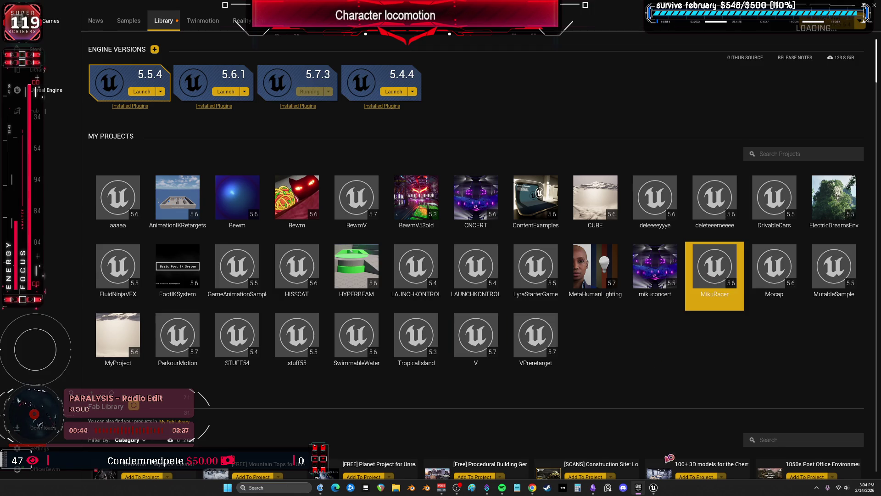
mouse_move(654, 488)
click(613, 454)
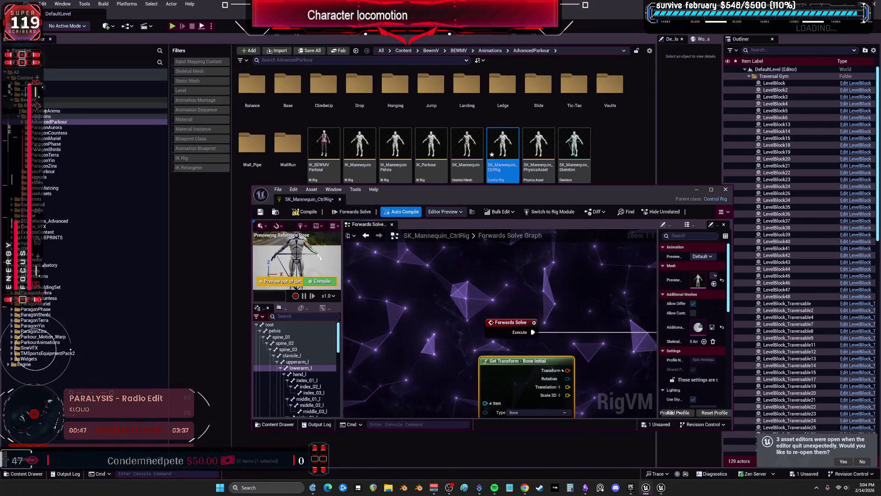
click(459, 50)
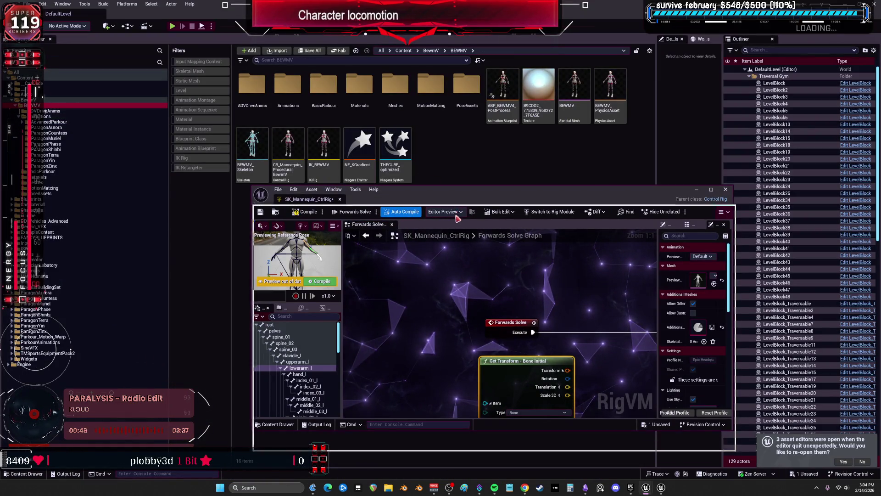
drag(505, 189, 505, 214)
click(393, 172)
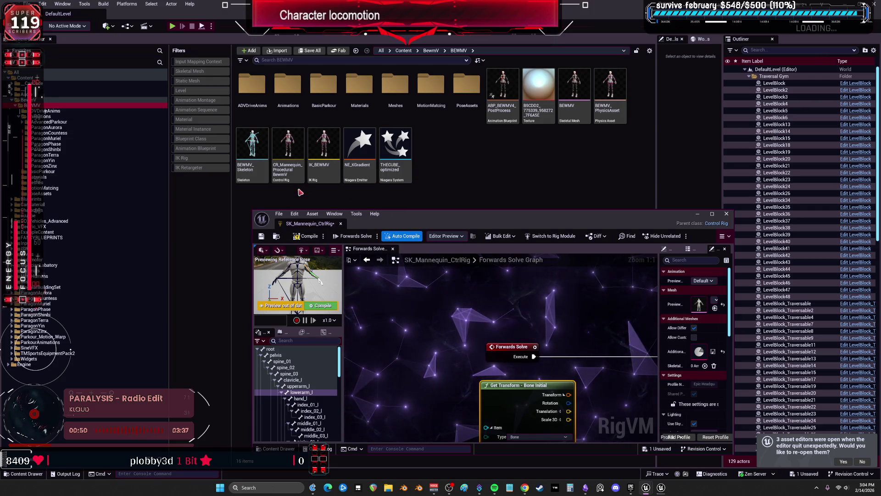
click(288, 153)
double_click(288, 154)
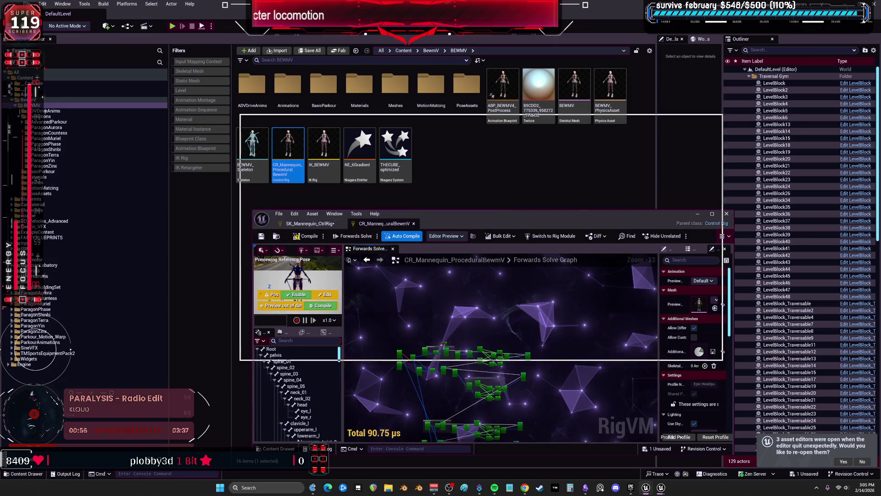
Step: Bring the copy rotations of arm nodes into view and move the Forwards Solve node left beside them
scroll(294, 232, up, 9)
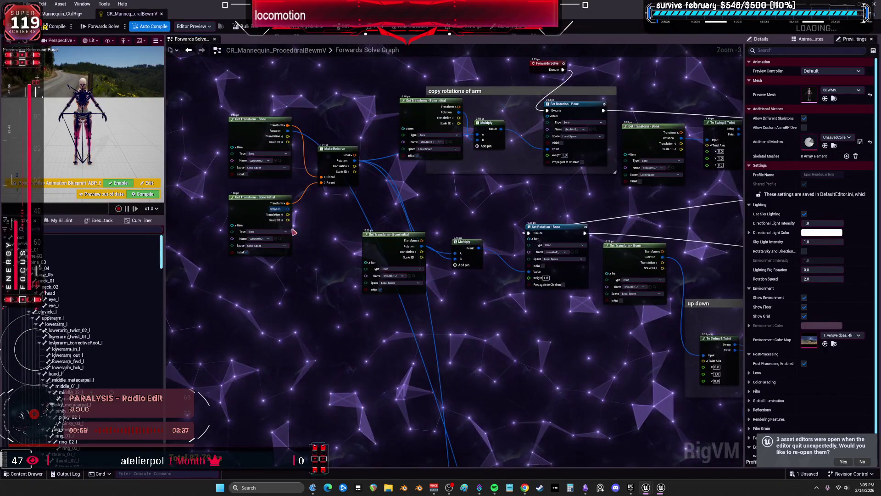
scroll(293, 231, up, 2)
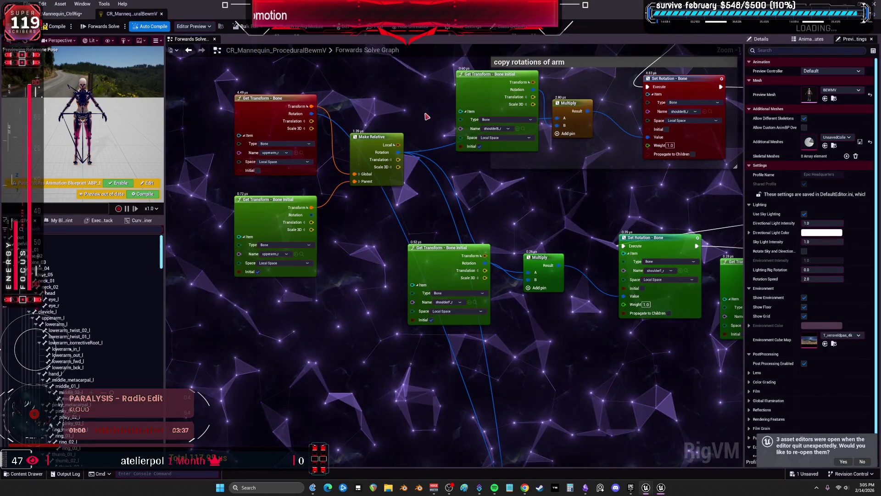
drag(427, 117, 422, 131)
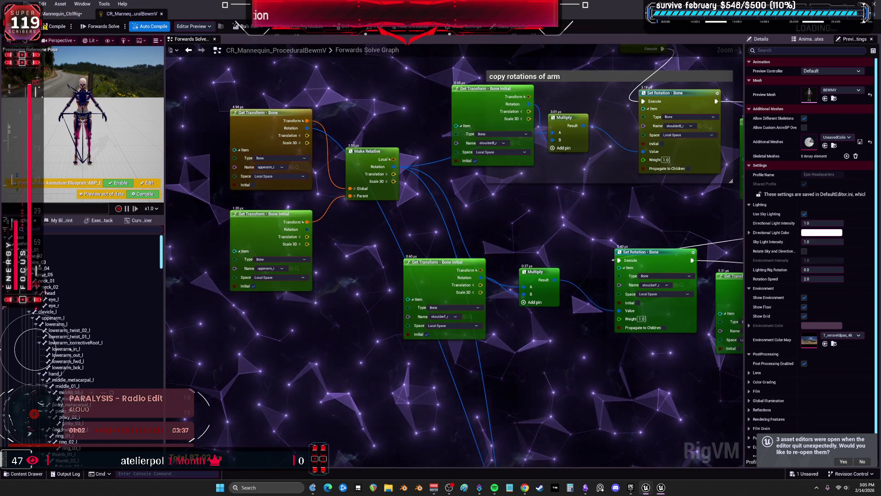
drag(567, 173, 531, 211)
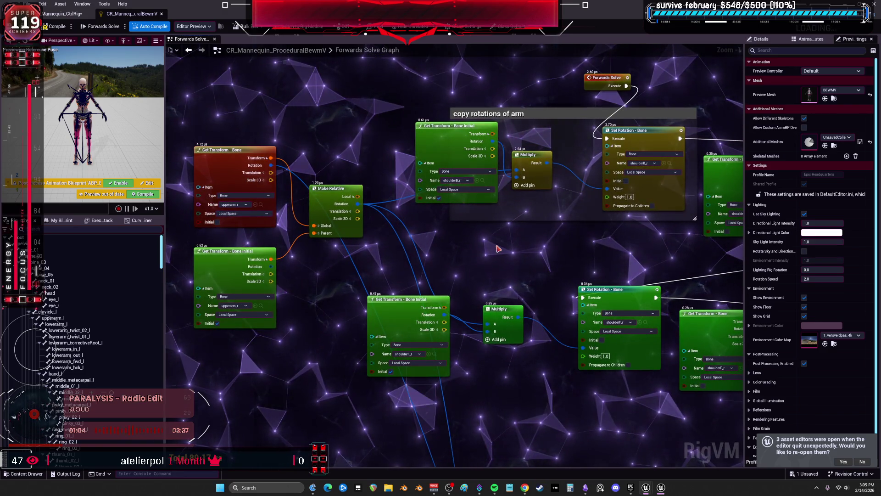
click(663, 489)
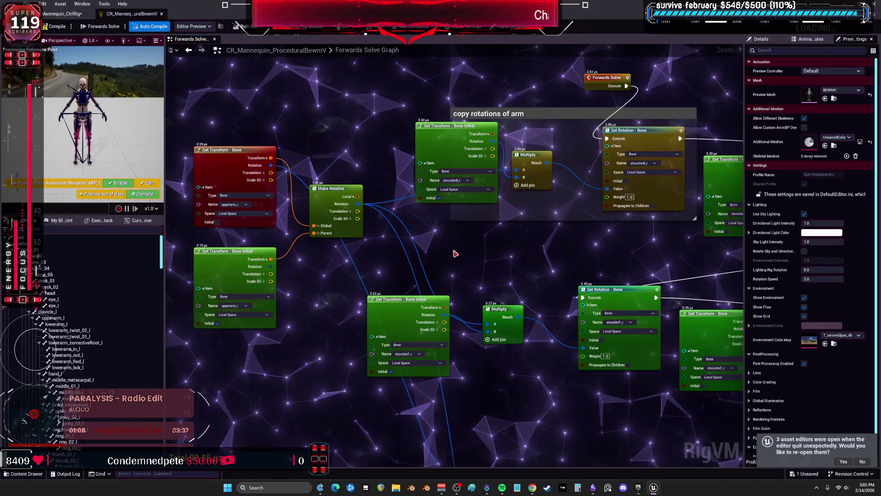
scroll(506, 245, down, 1)
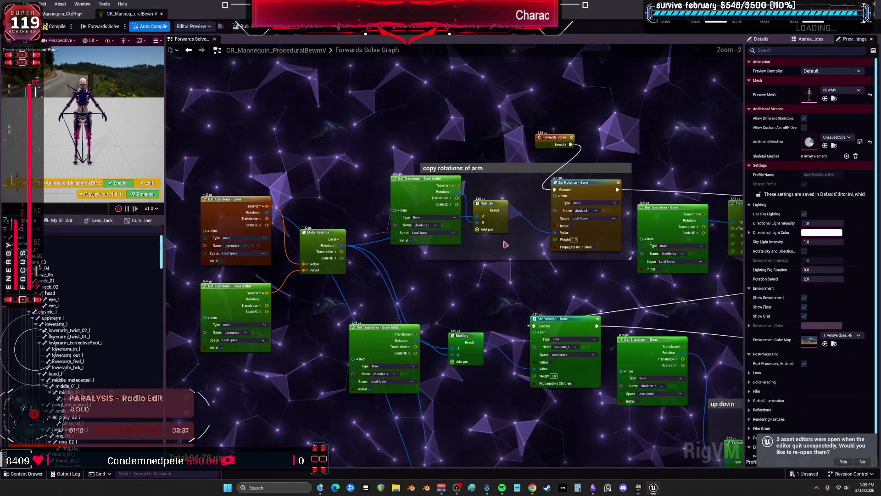
drag(554, 137, 352, 119)
click(206, 185)
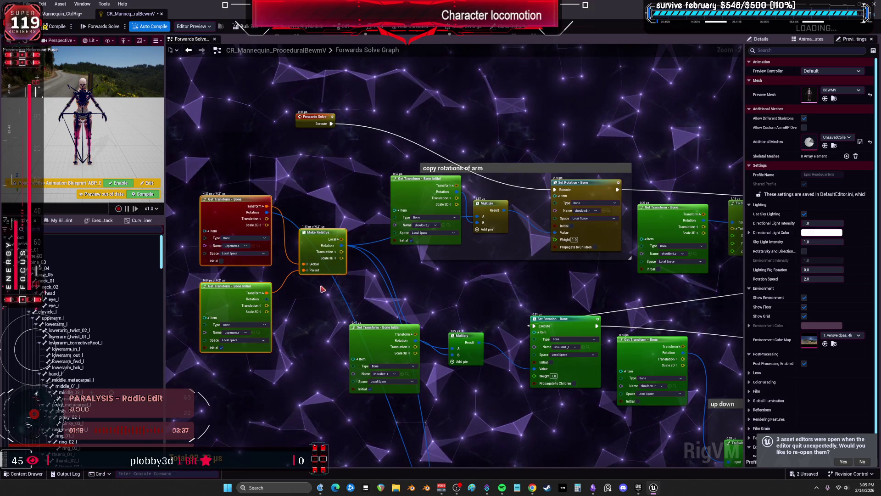
click(63, 14)
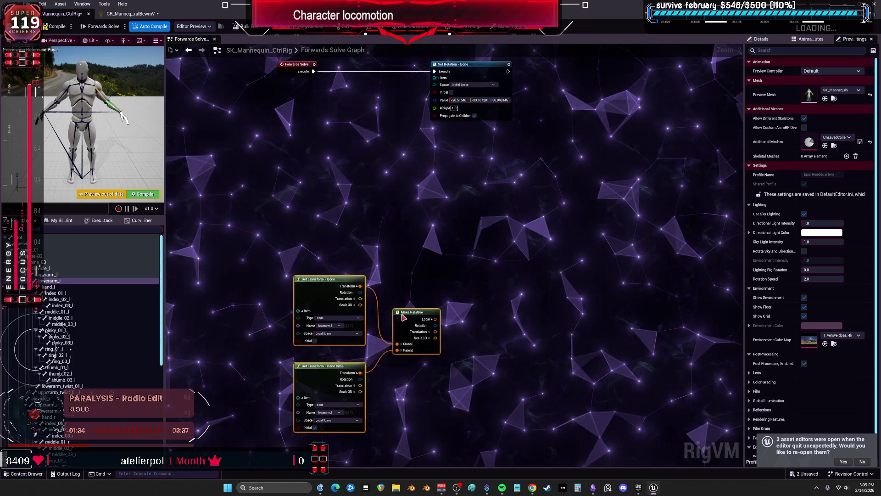
Step: Route Make Relative's Rotation through a To Swing & Twist node into Set Rotation's Value
scroll(386, 153, up, 2)
mouse_move(431, 146)
mouse_down()
mouse_move(412, 251)
mouse_move(468, 239)
mouse_up()
text(twis)
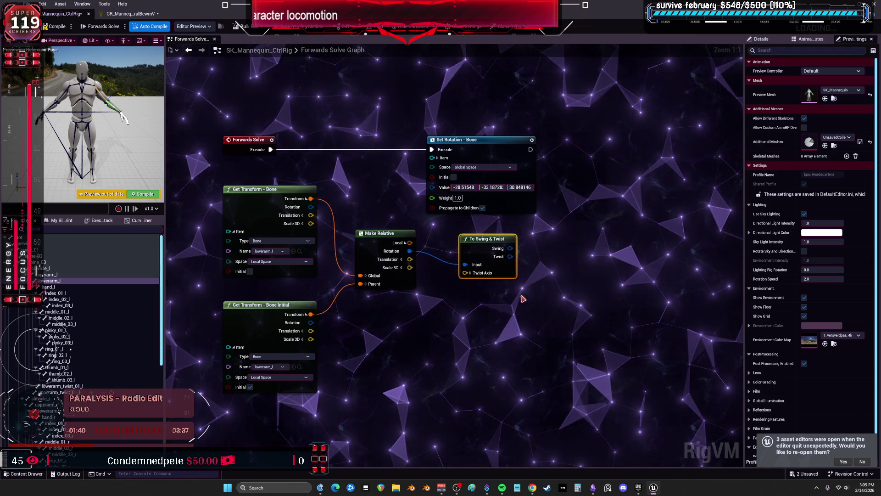
drag(482, 154, 577, 167)
drag(454, 261, 437, 255)
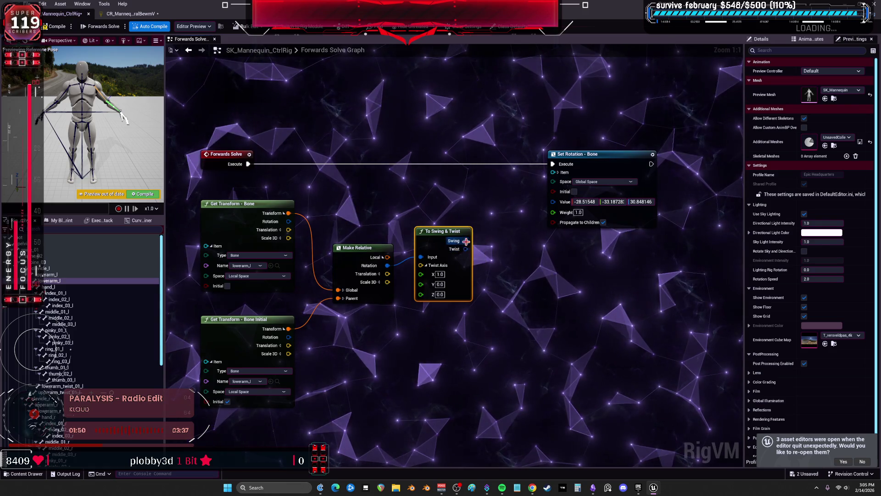
drag(555, 202, 550, 201)
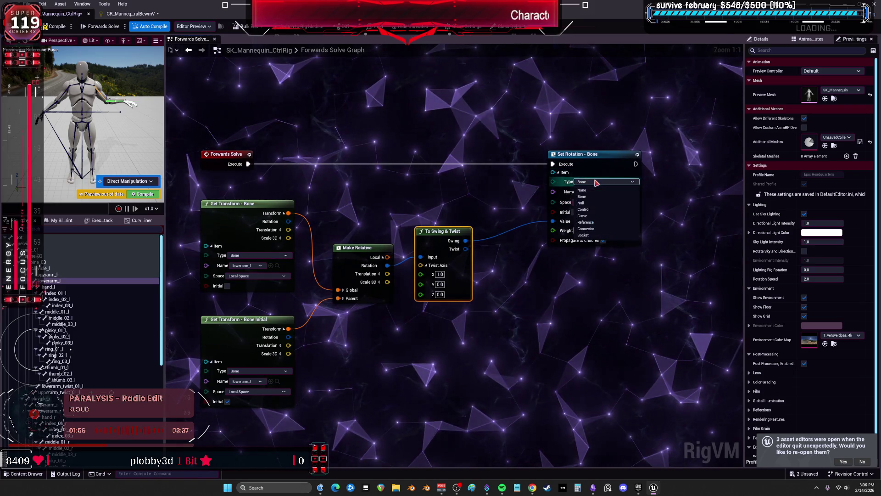
Step: Duplicate the whole chain and point the copy's Set Rotation and Get Transform bones at lowerarm_r
scroll(536, 260, down, 2)
drag(410, 303, 285, 173)
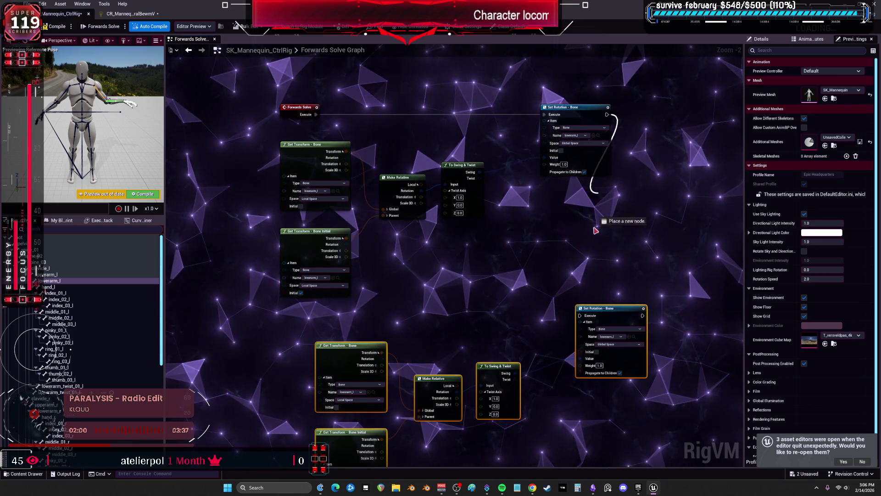
drag(595, 230, 579, 316)
scroll(575, 251, up, 2)
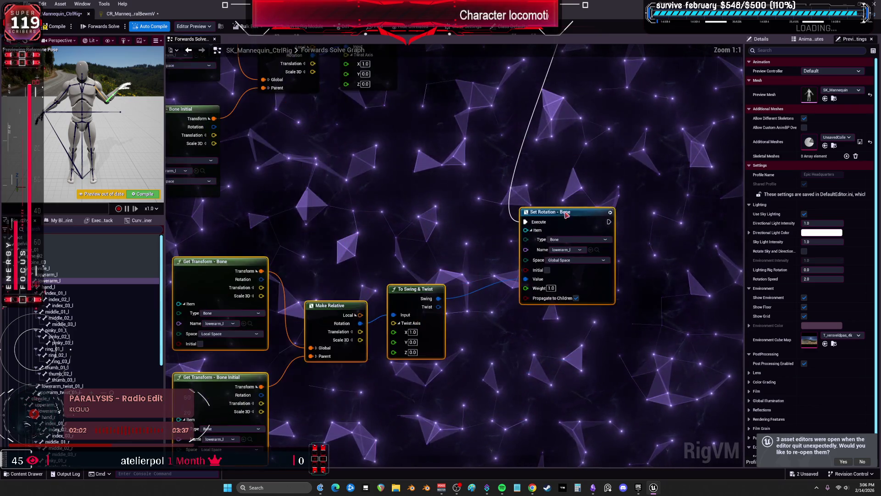
click(574, 250)
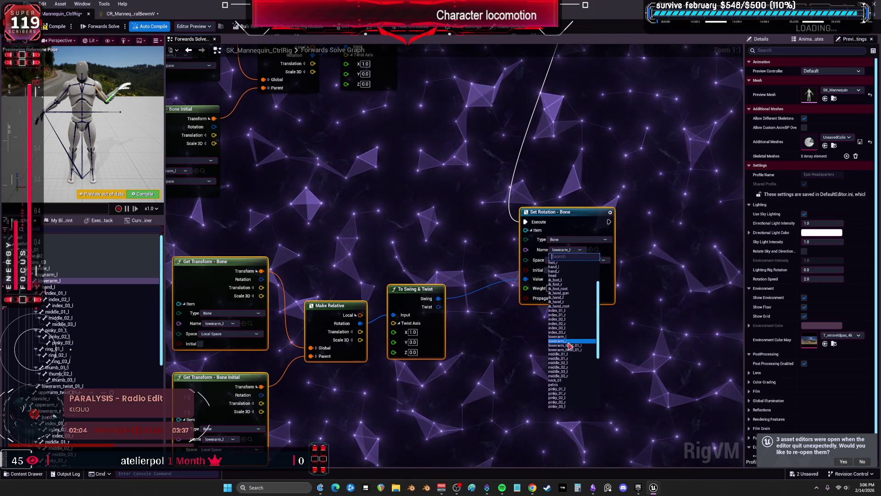
click(569, 342)
click(319, 248)
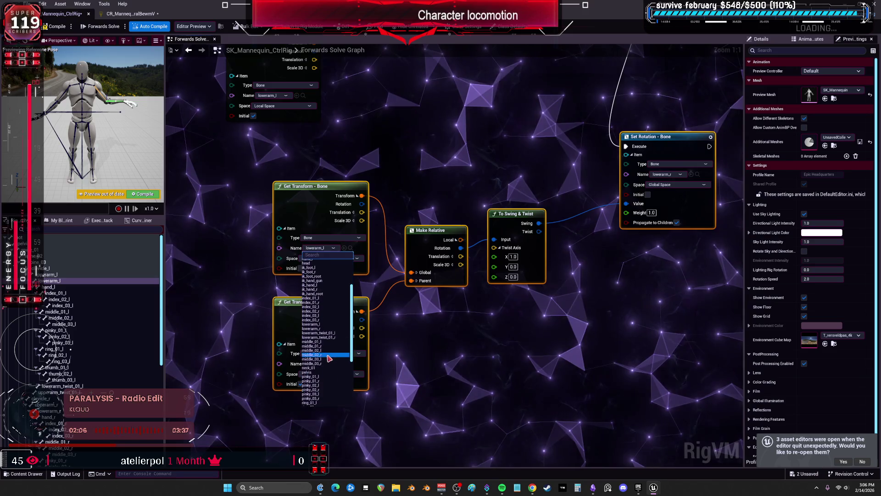
click(293, 364)
click(321, 364)
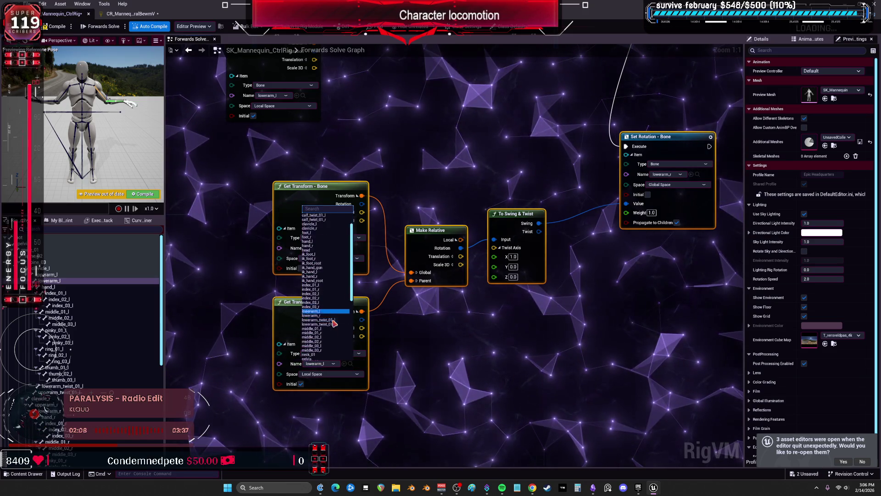
Step: Set the copied Bone Initial node's bone to lowerarm_r
scroll(331, 321, down, 1)
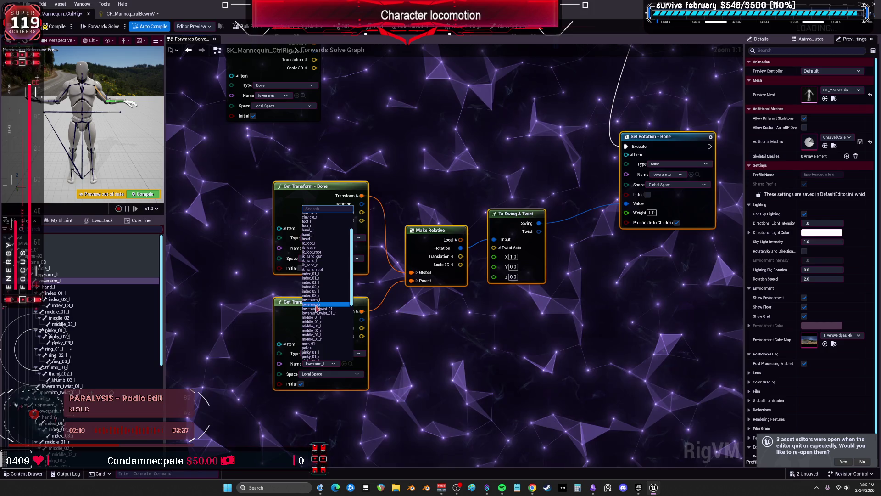
click(317, 305)
scroll(321, 284, down, 1)
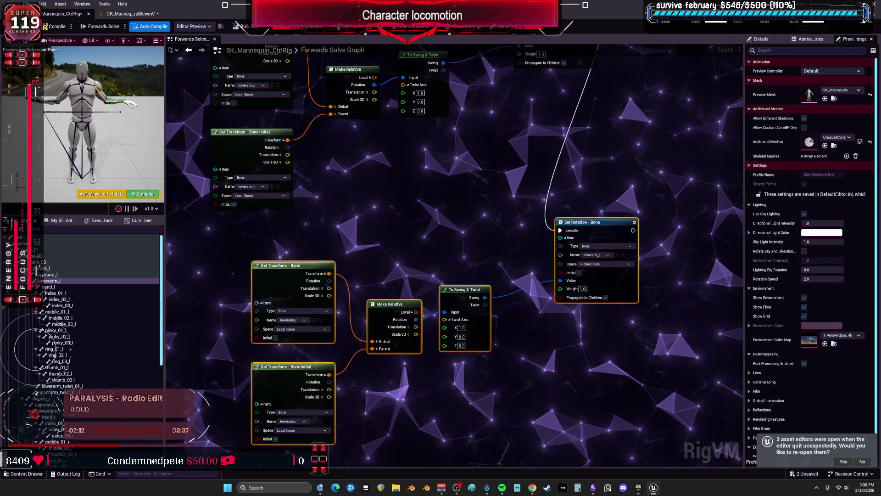
drag(459, 206, 457, 238)
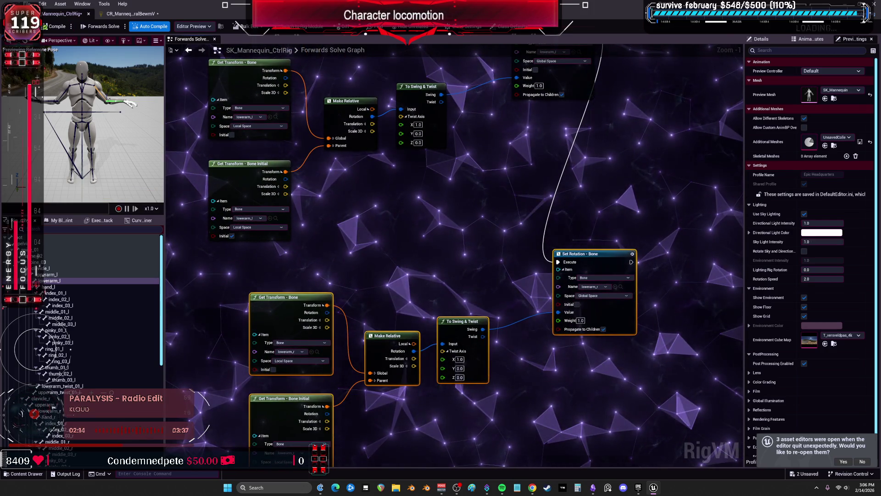
Step: Wire the lower chain's Twist output into its Set Rotation Value and compile the rig
click(84, 147)
drag(166, 144, 433, 140)
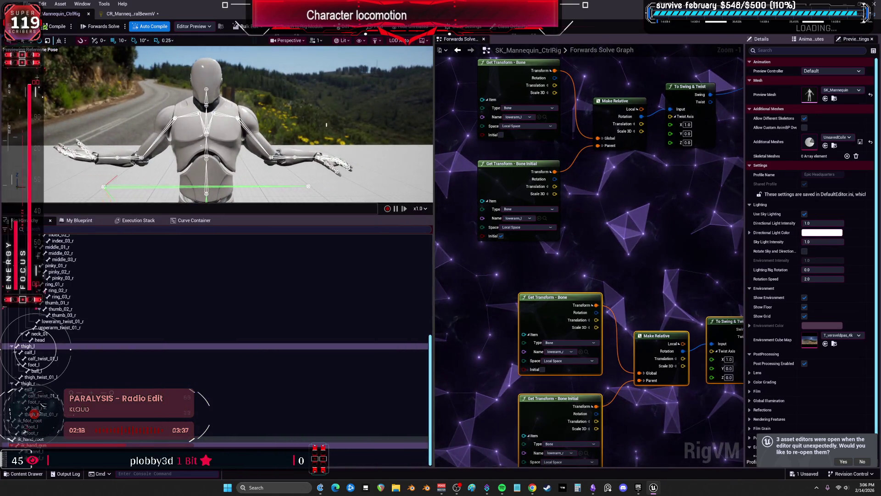
click(326, 124)
drag(686, 211, 617, 233)
mouse_move(641, 125)
mouse_down()
mouse_move(715, 117)
mouse_move(736, 125)
mouse_move(690, 139)
mouse_move(683, 69)
mouse_move(620, 288)
mouse_up()
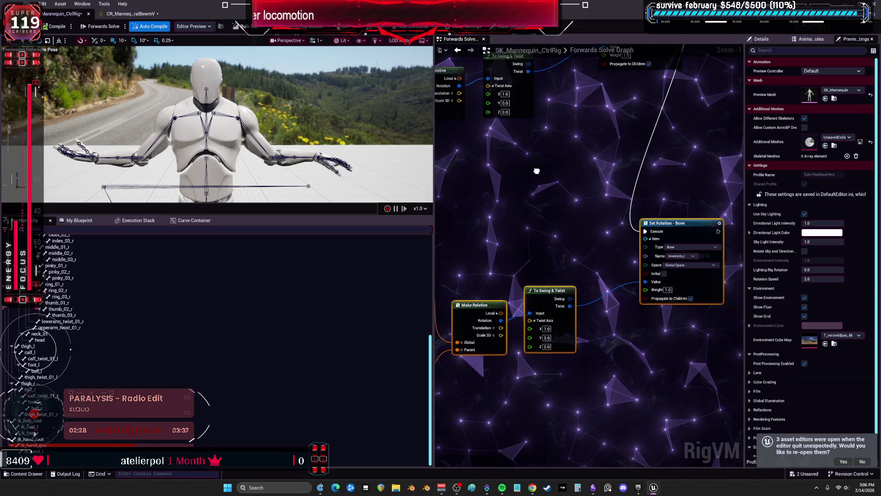
drag(536, 170, 546, 204)
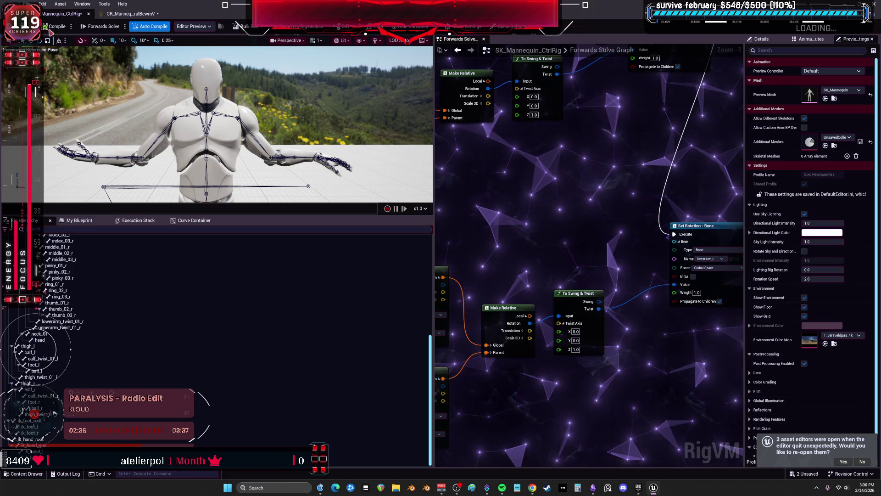
mouse_move(570, 174)
mouse_down()
mouse_move(525, 181)
mouse_move(514, 159)
mouse_up()
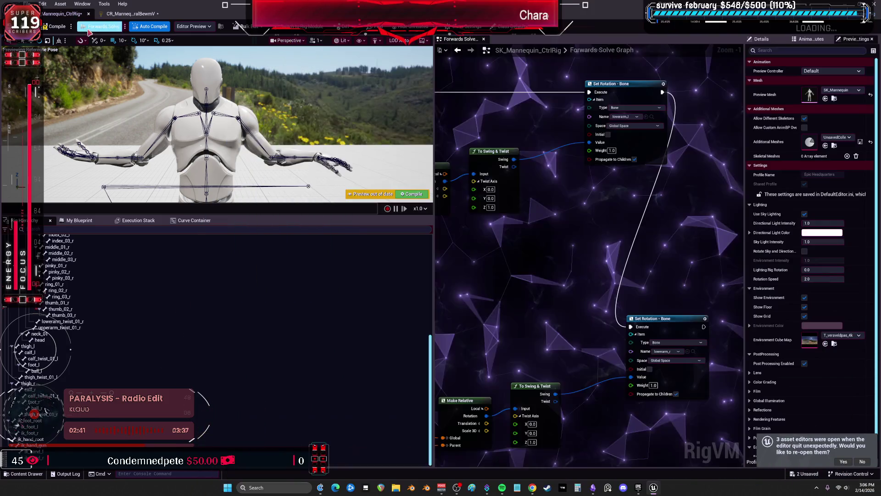
click(57, 27)
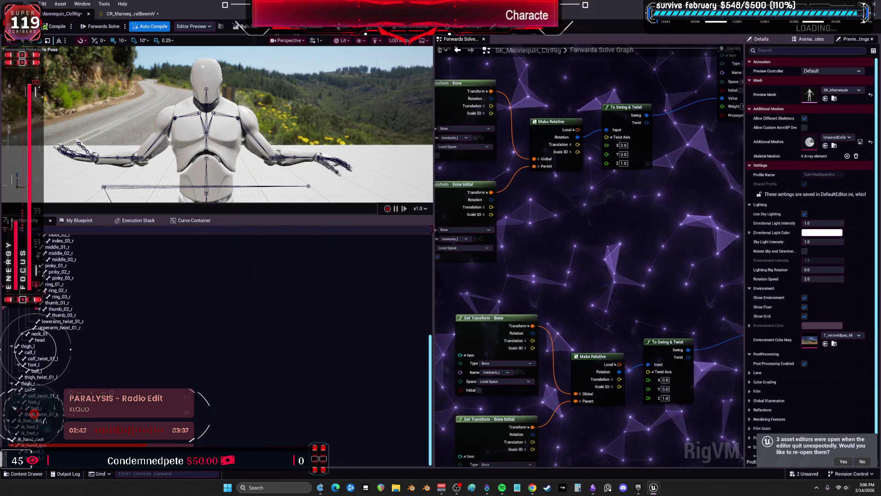
mouse_move(607, 227)
mouse_down()
mouse_move(539, 179)
mouse_move(533, 112)
mouse_move(264, 70)
mouse_up()
drag(532, 262, 652, 229)
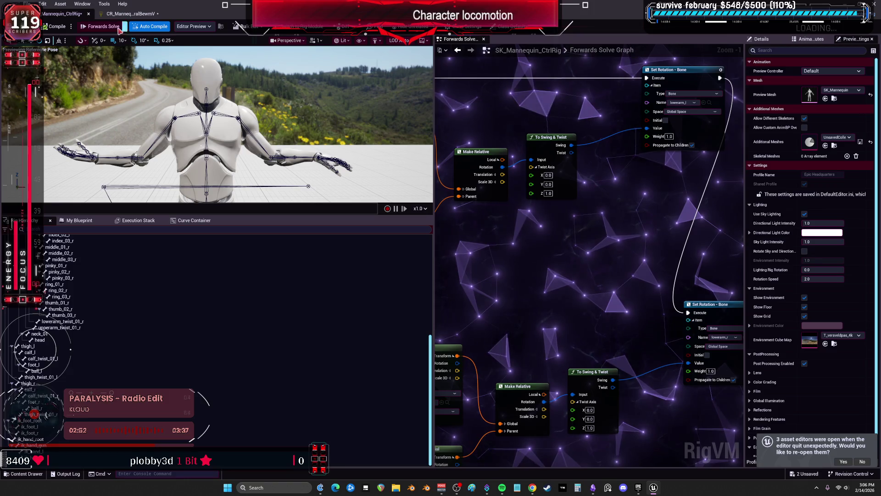
click(130, 13)
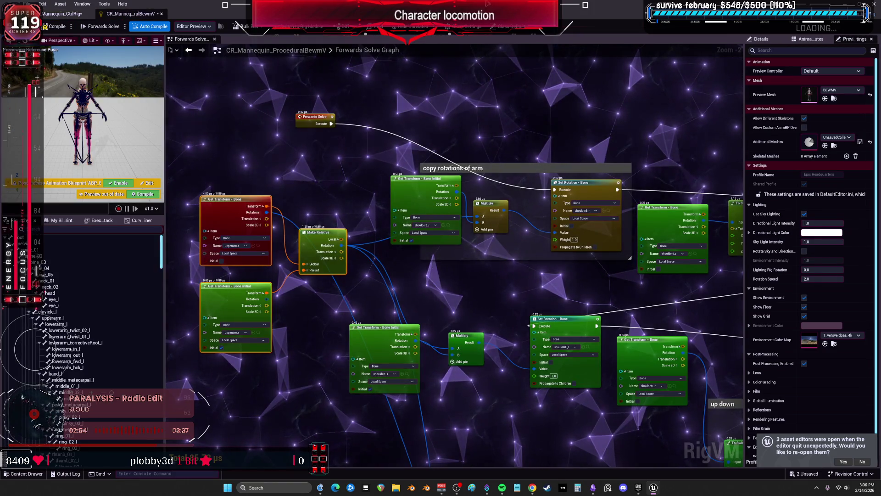
Step: Close the procedural mannequin rig and save the Control Rig with Ctrl+S
click(161, 13)
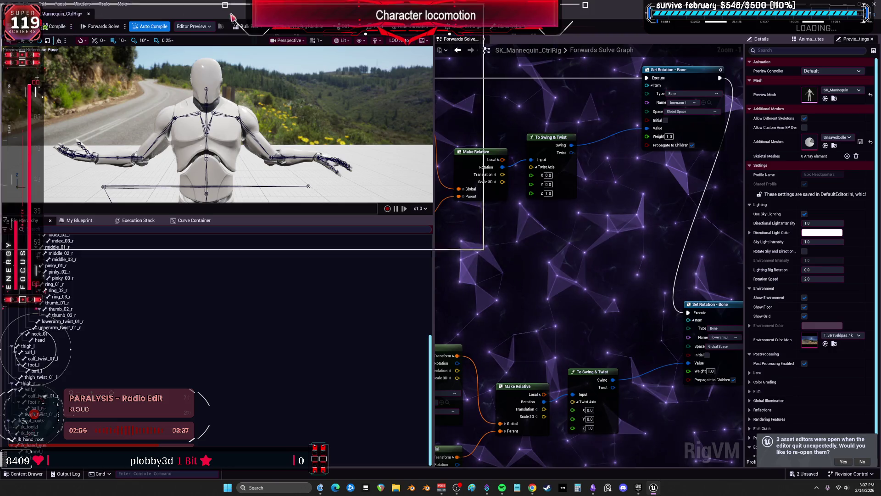
double_click(232, 16)
key(ctrl+s)
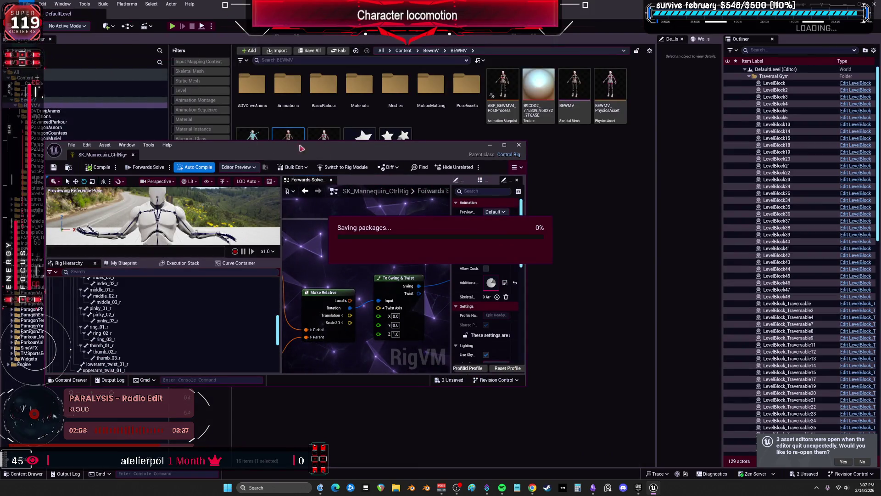
drag(301, 148, 325, 217)
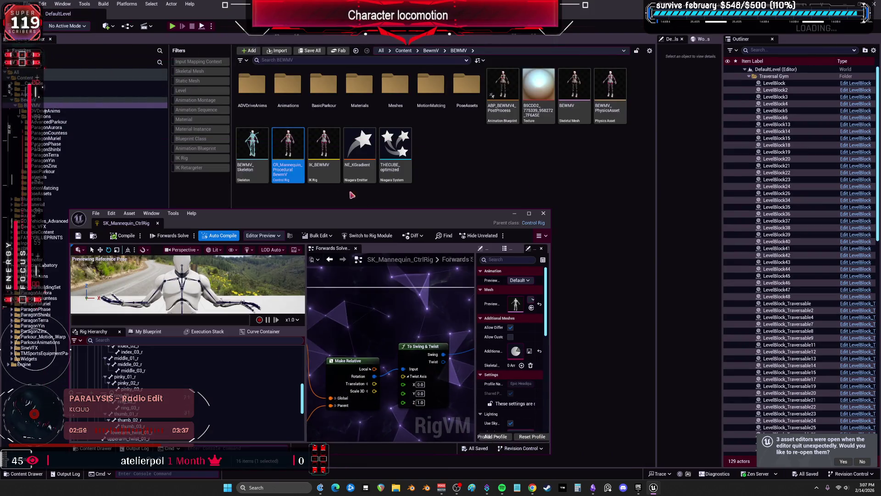
Step: Open RTGParkourBalanceB2 from Balance and preview A_Balance_Drop_L_Hanging, orbiting in to inspect the arms
double_click(49, 122)
click(46, 128)
click(391, 147)
click(547, 176)
double_click(467, 151)
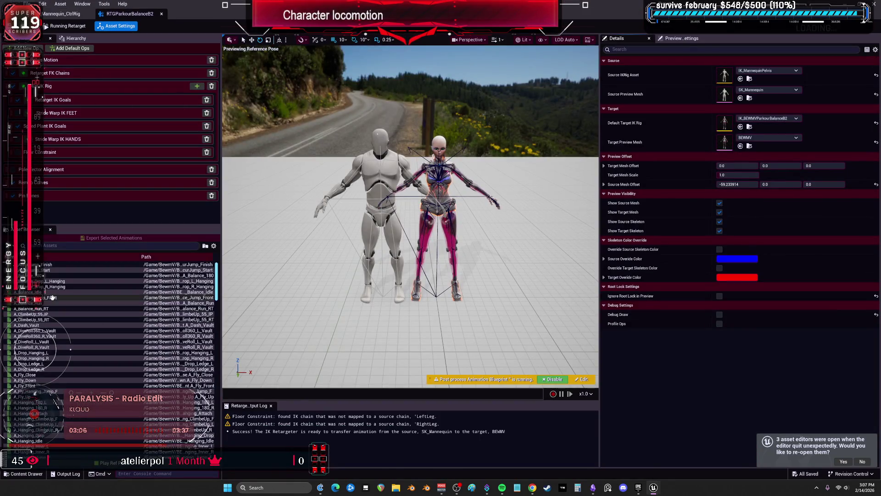
click(64, 281)
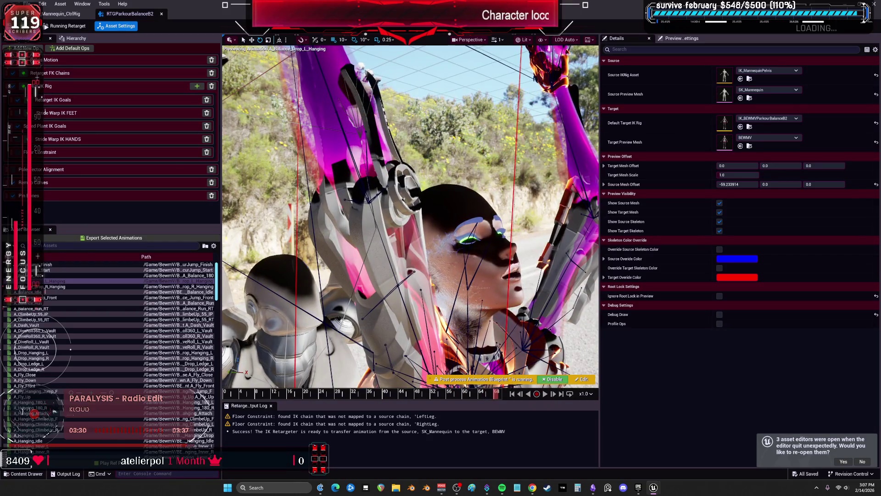
scroll(410, 215, down, 5)
mouse_move(499, 253)
mouse_down()
mouse_move(477, 253)
mouse_move(499, 254)
mouse_up()
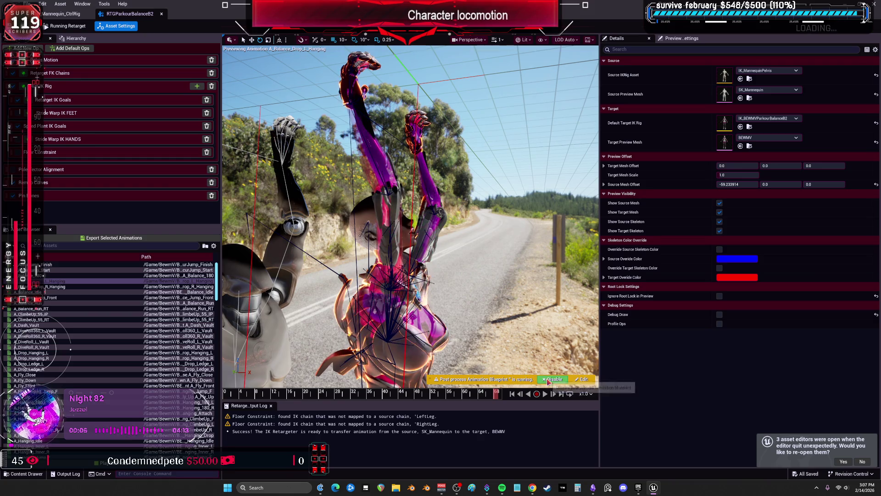
mouse_move(355, 241)
mouse_down()
mouse_move(342, 206)
mouse_move(355, 241)
mouse_up()
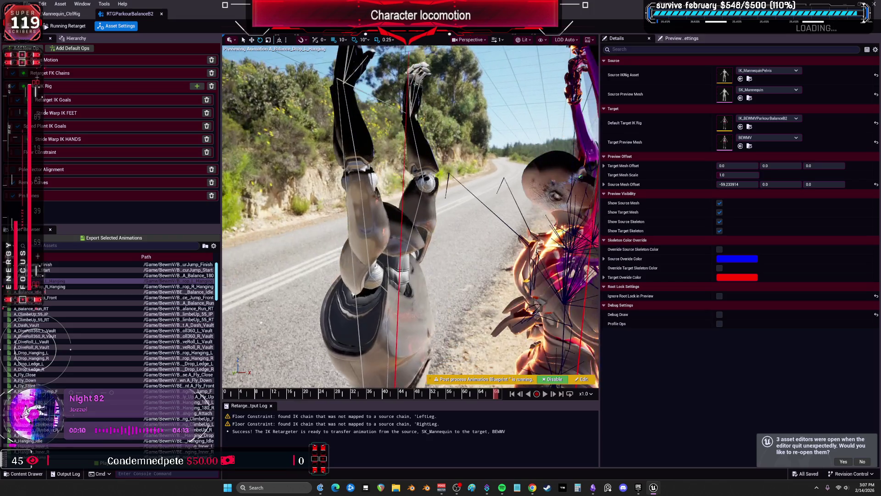
click(61, 14)
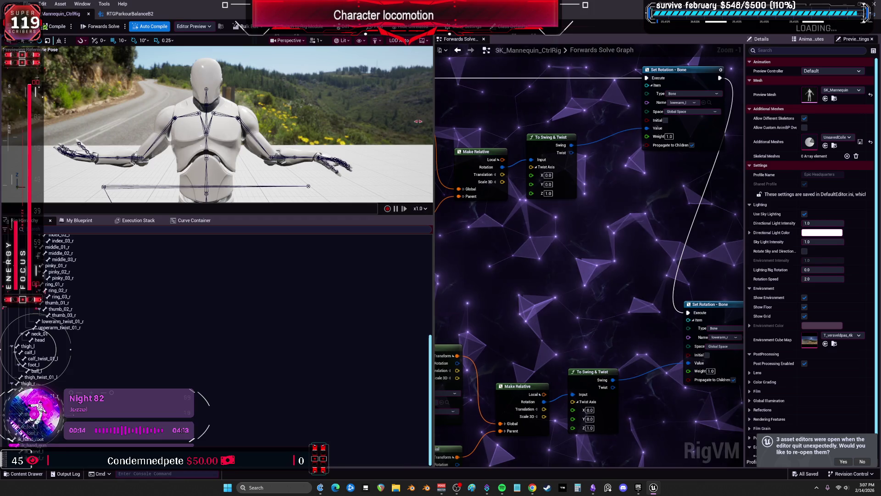
Step: Minimize the Control Rig editor and select SK_Mannequin in the AdvancedParkour folder
drag(434, 111, 299, 112)
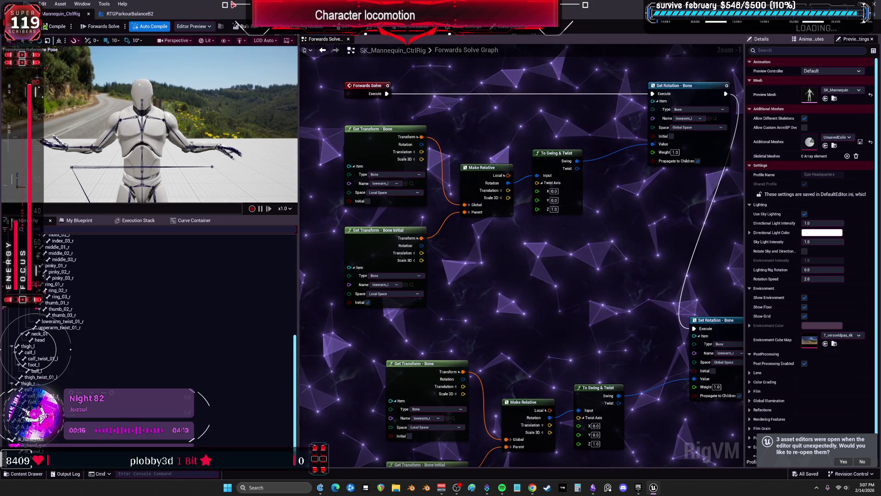
key(super+Down)
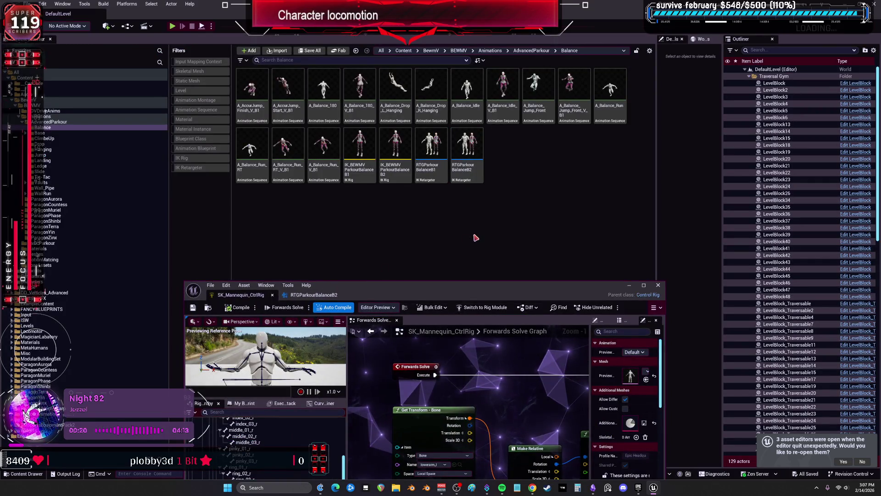
click(48, 121)
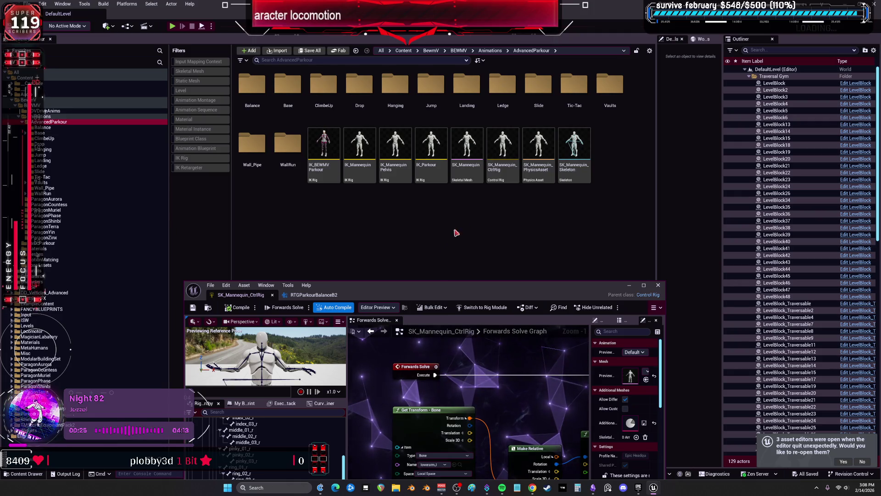
click(504, 169)
click(469, 173)
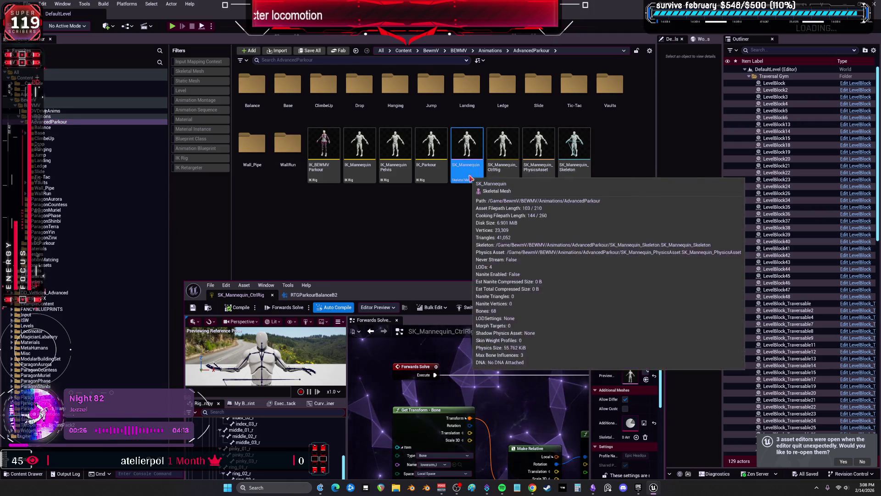
Step: Create an Anim Blueprint from SK_Mannequin named noelbowspostprocess and open it
right_click(471, 178)
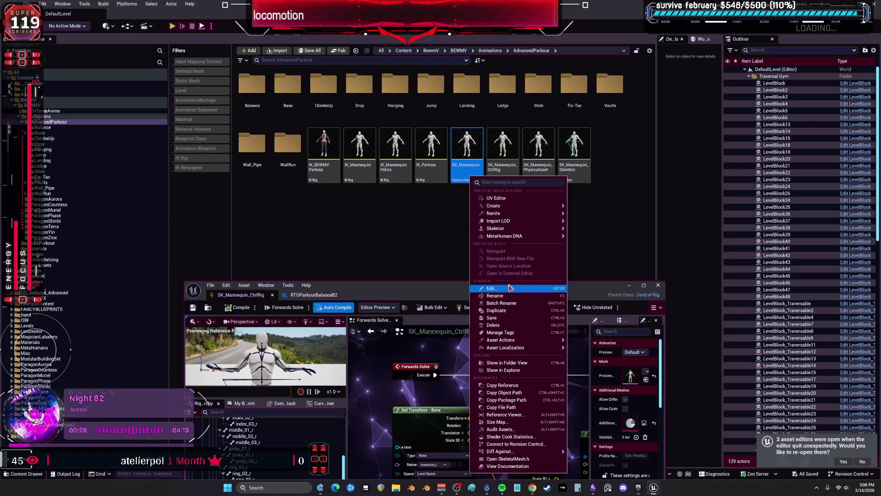
click(472, 156)
right_click(472, 156)
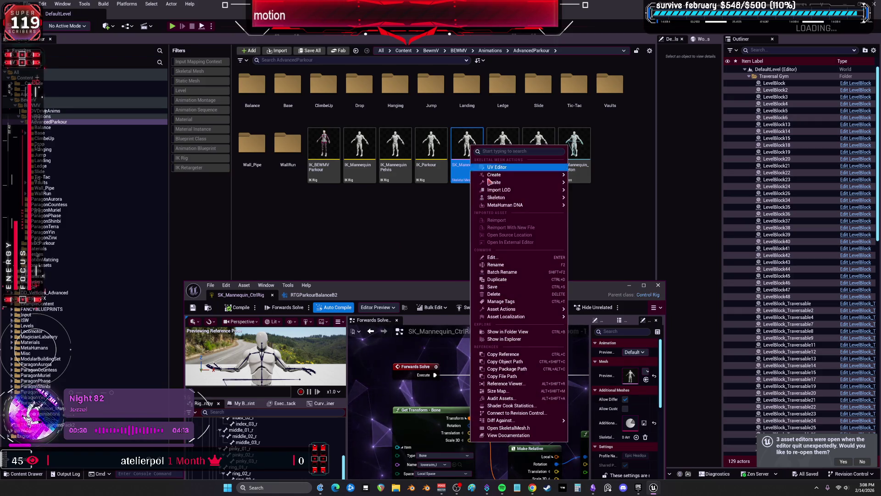
mouse_move(504, 175)
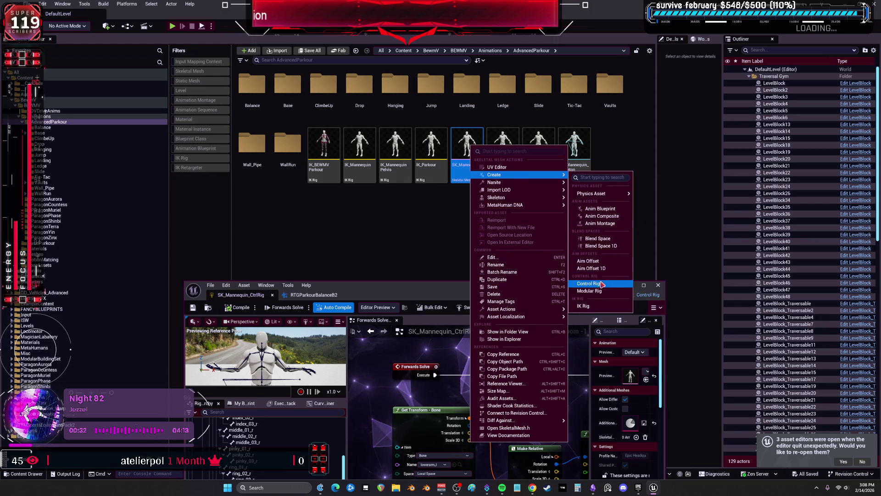
mouse_move(606, 195)
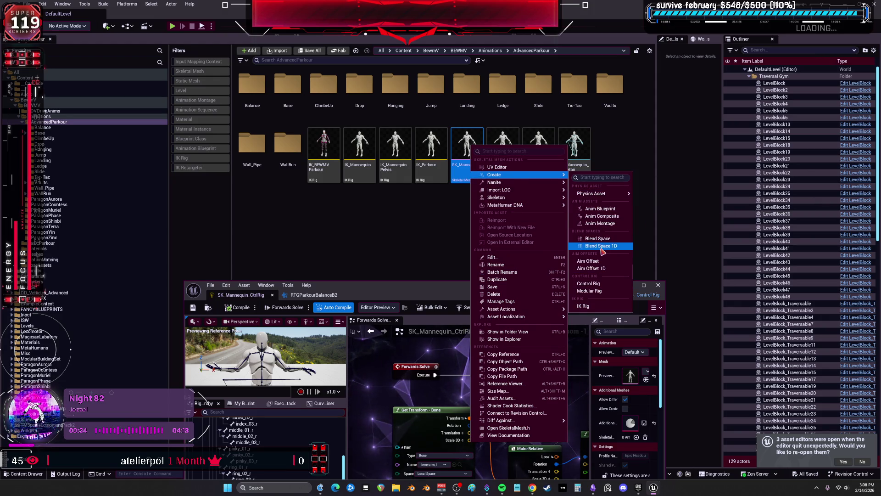
click(600, 208)
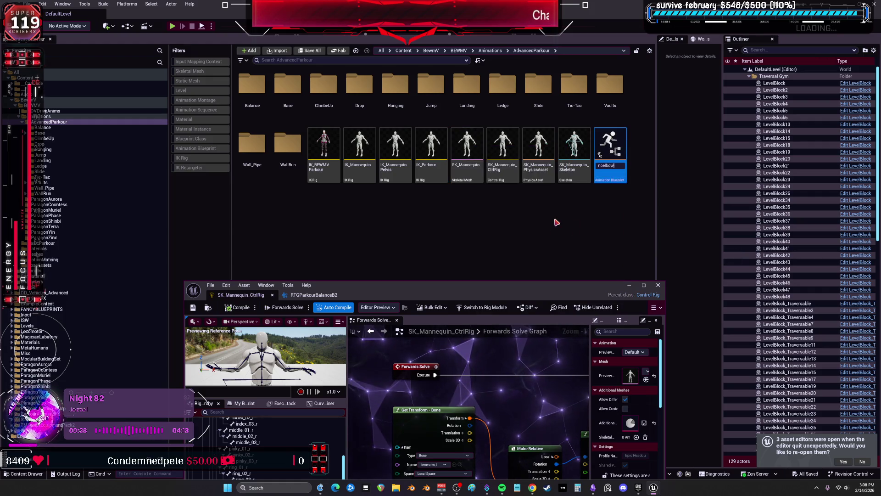
text(spost...)
key(Return)
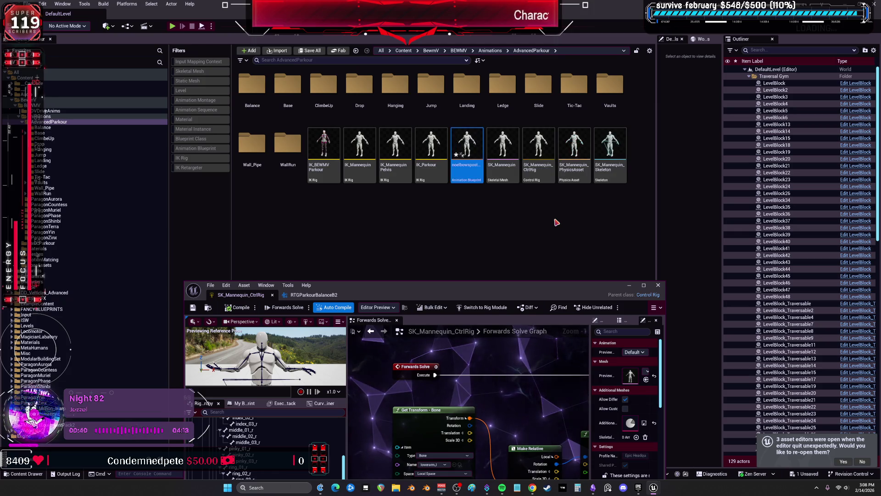
key(Return)
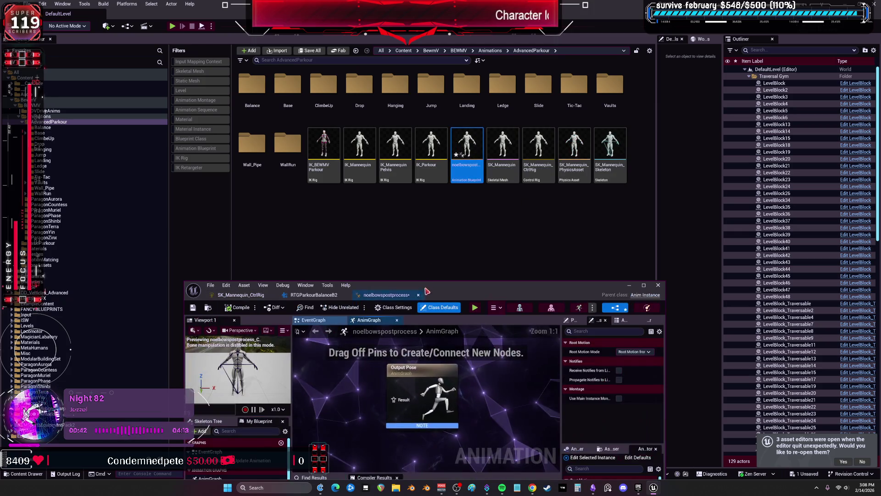
right_click(372, 195)
text(control rig)
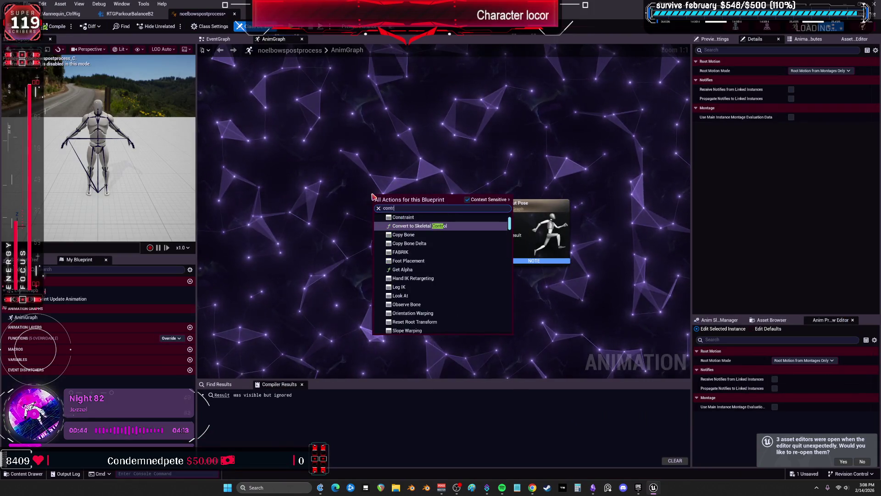
key(Return)
right_click(290, 215)
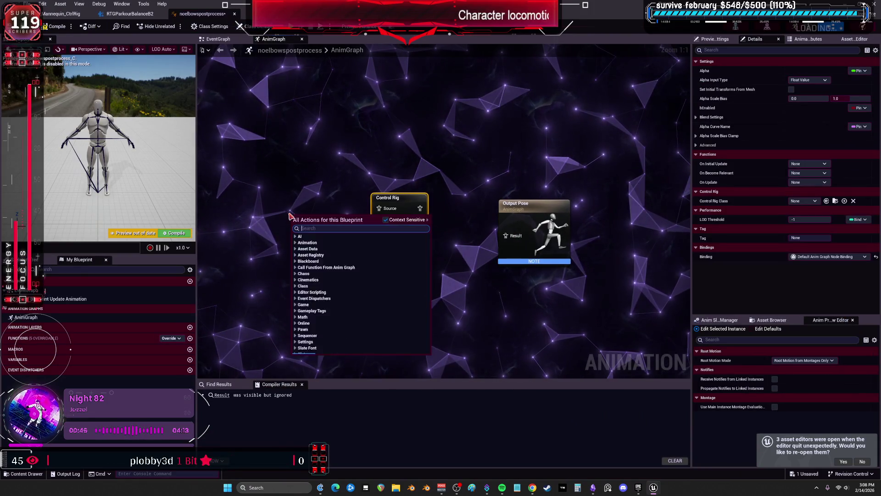
text(input pose)
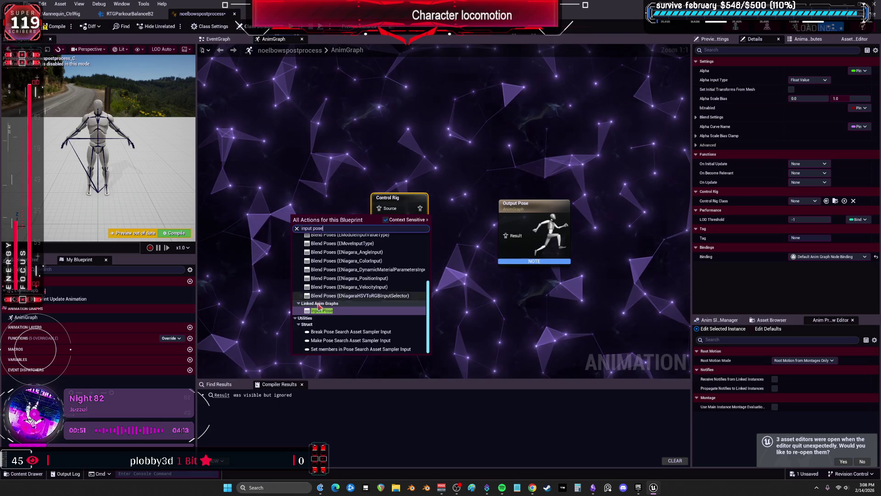
key(Escape)
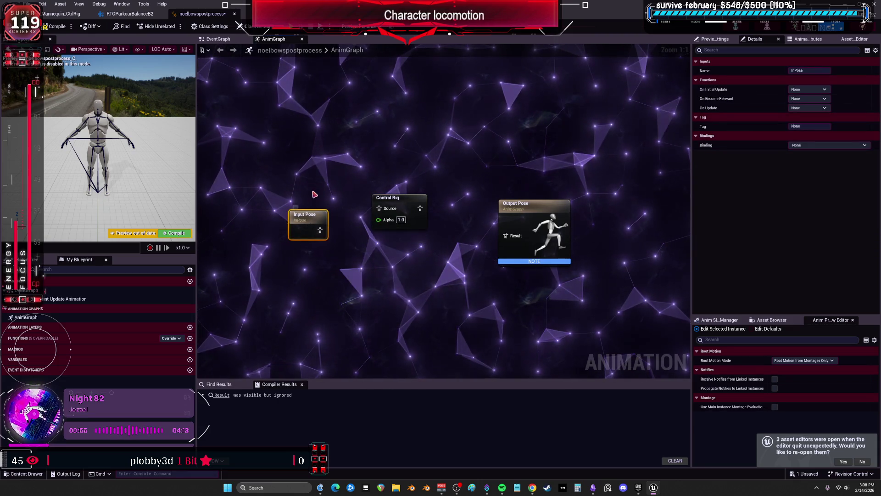
key(Delete)
right_click(292, 217)
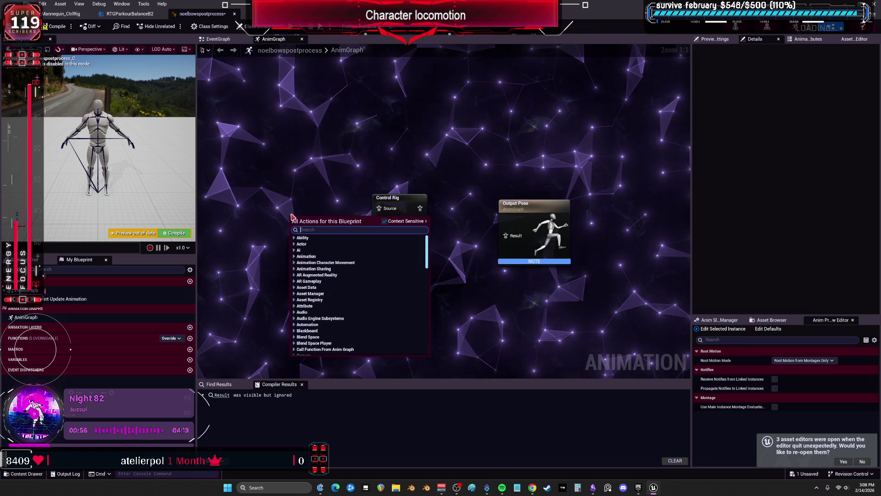
text(pose)
scroll(377, 330, down, 2)
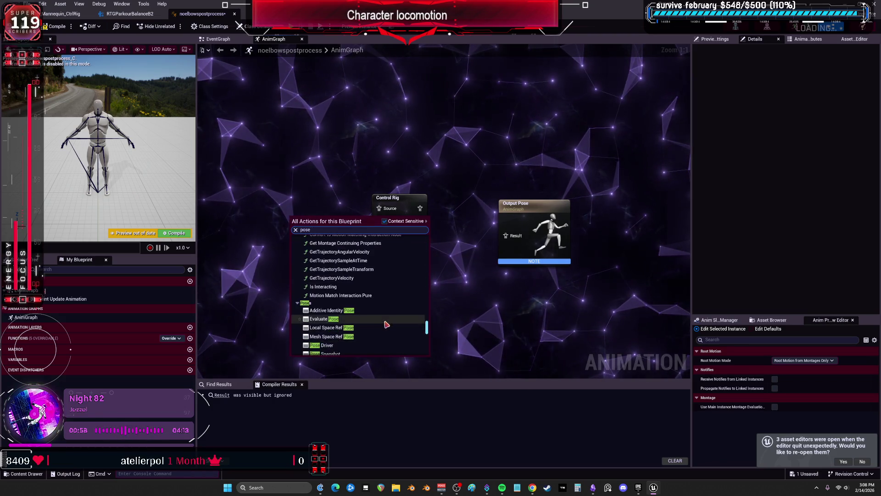
scroll(358, 316, down, 1)
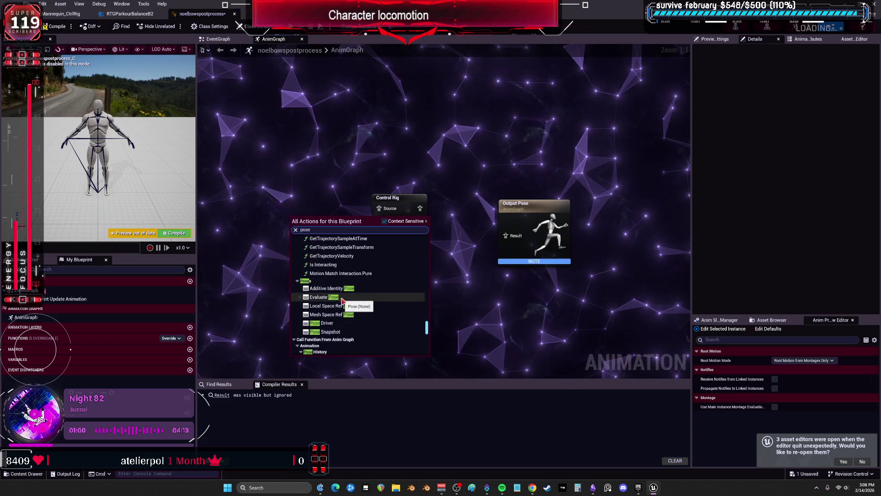
click(341, 299)
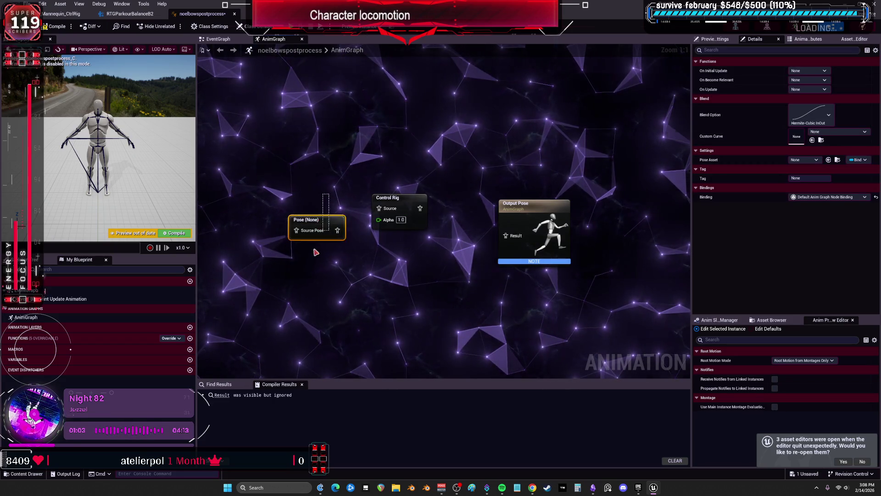
key(Delete)
right_click(291, 222)
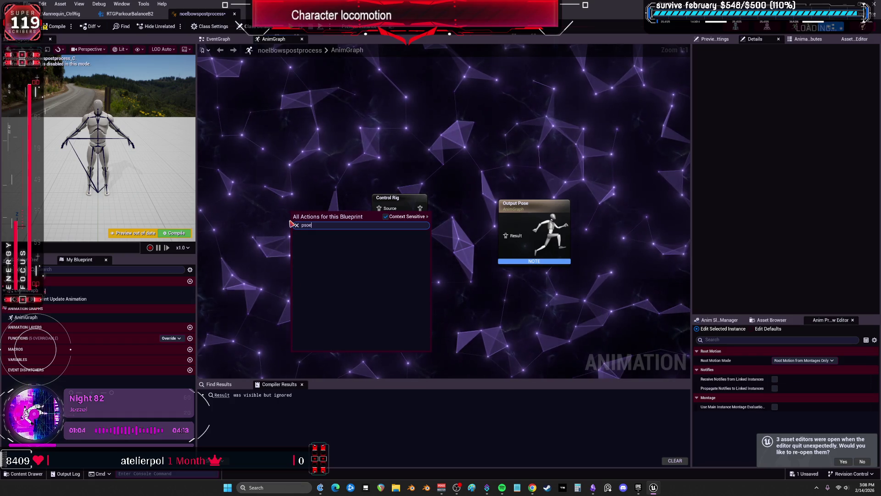
key(BackSpace)
key(BackSpace)
key(BackSpace)
text(ose)
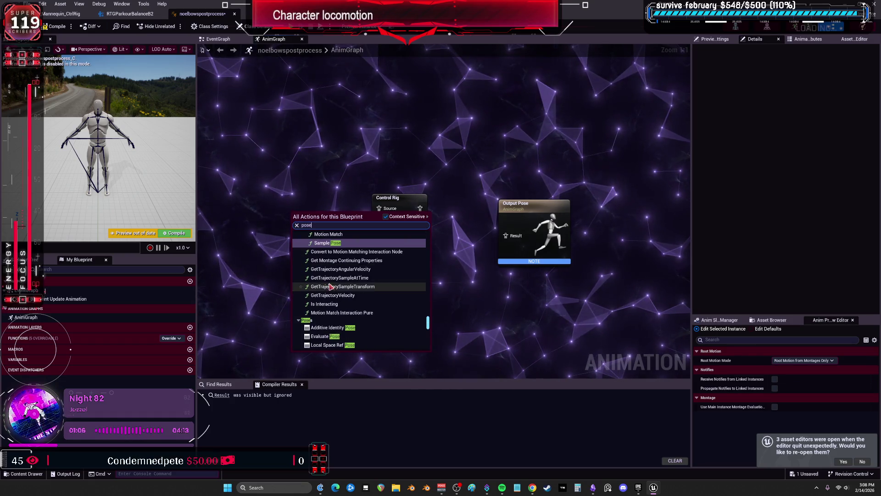
scroll(331, 287, down, 3)
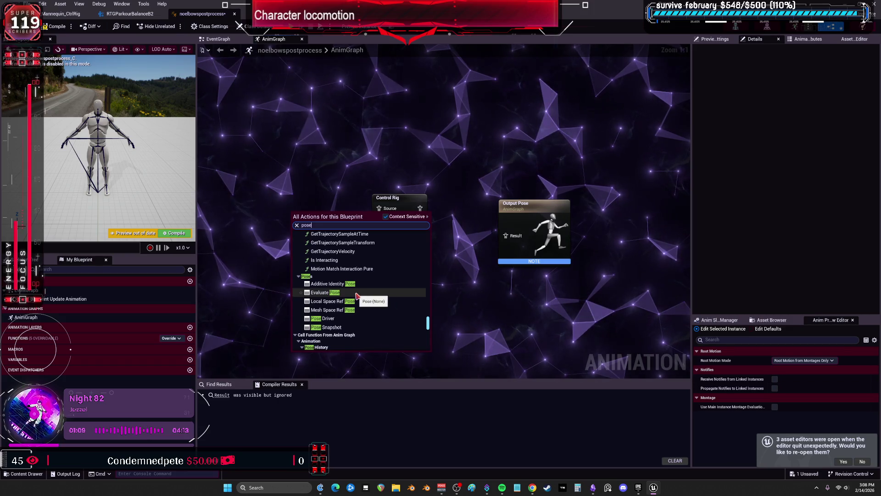
scroll(398, 324, down, 5)
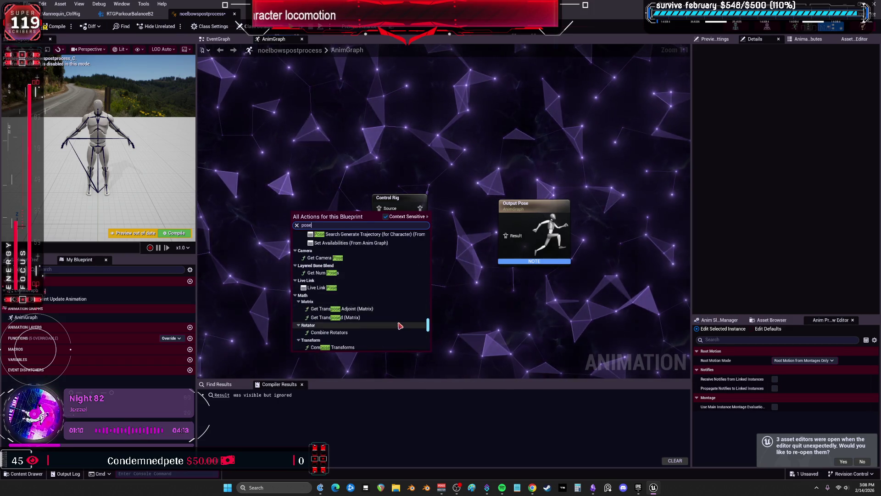
scroll(397, 321, down, 4)
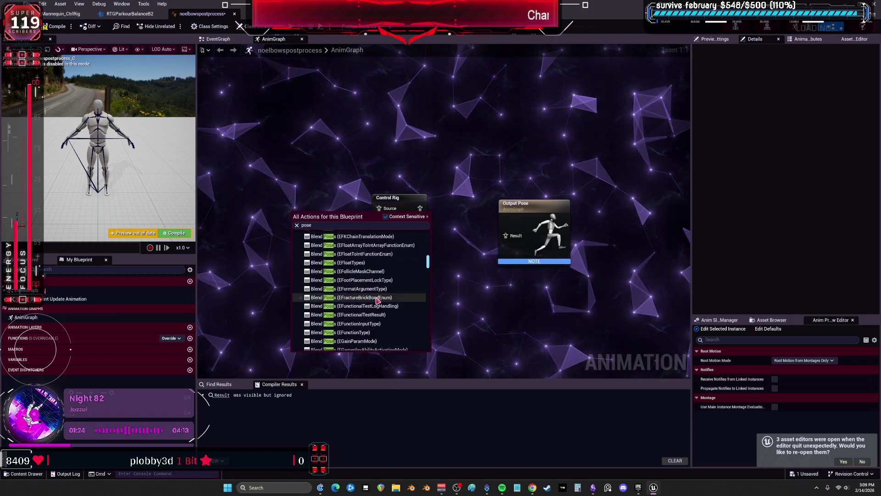
scroll(372, 287, down, 5)
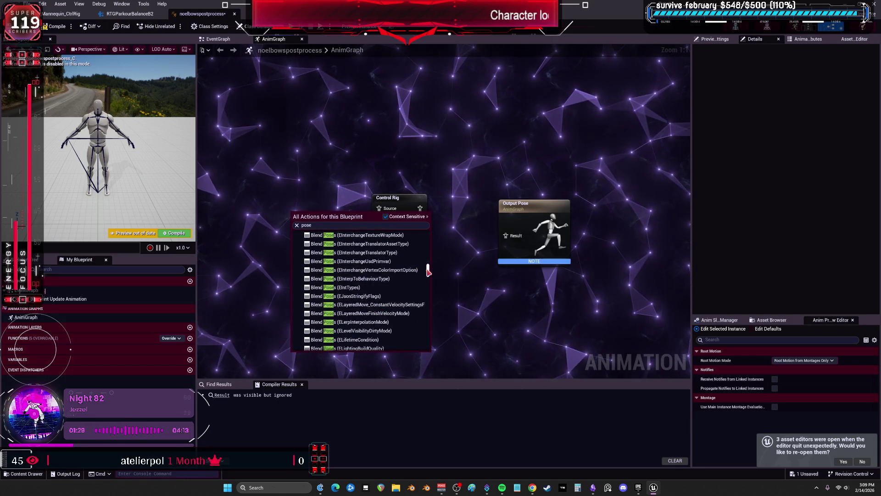
drag(425, 293, 425, 323)
scroll(349, 296, up, 3)
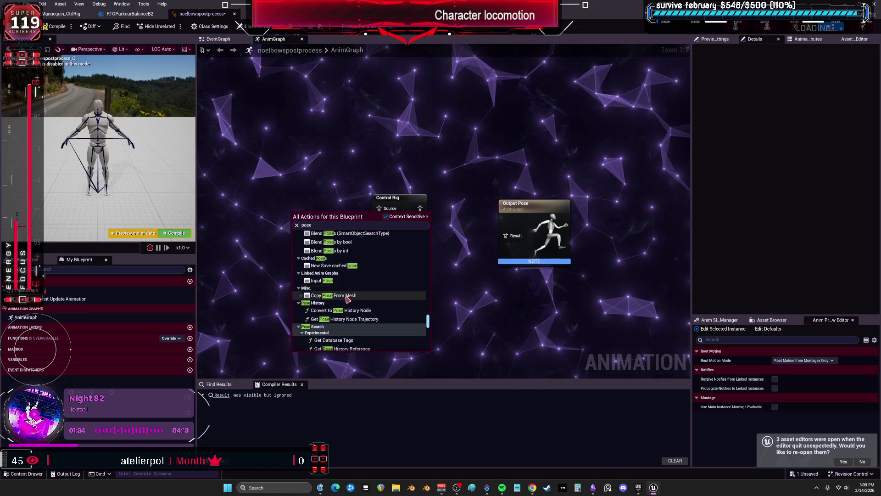
click(345, 296)
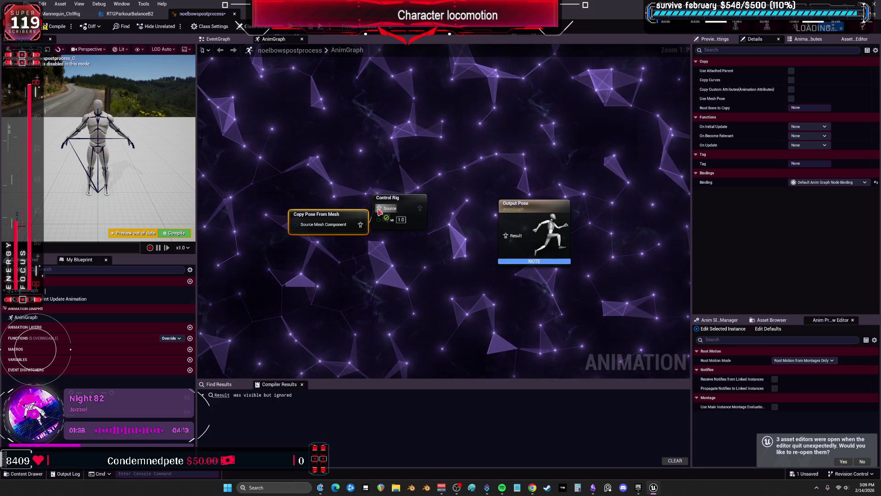
key(Delete)
text(pose)
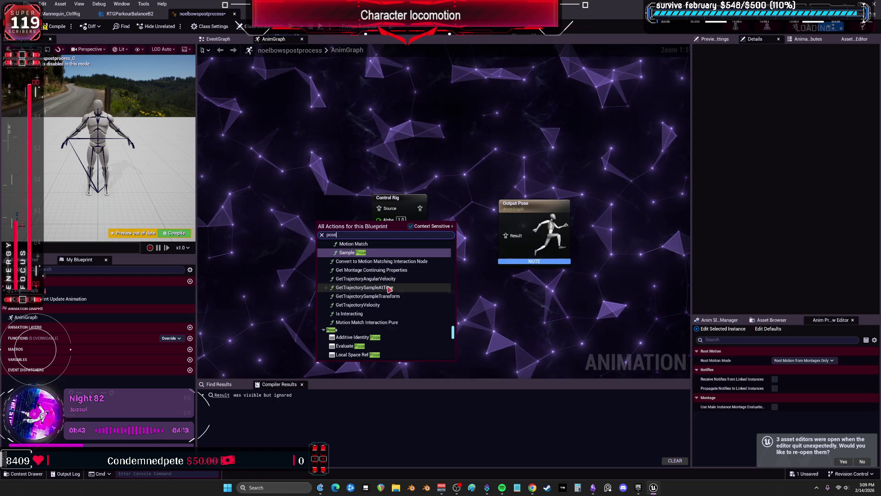
click(379, 345)
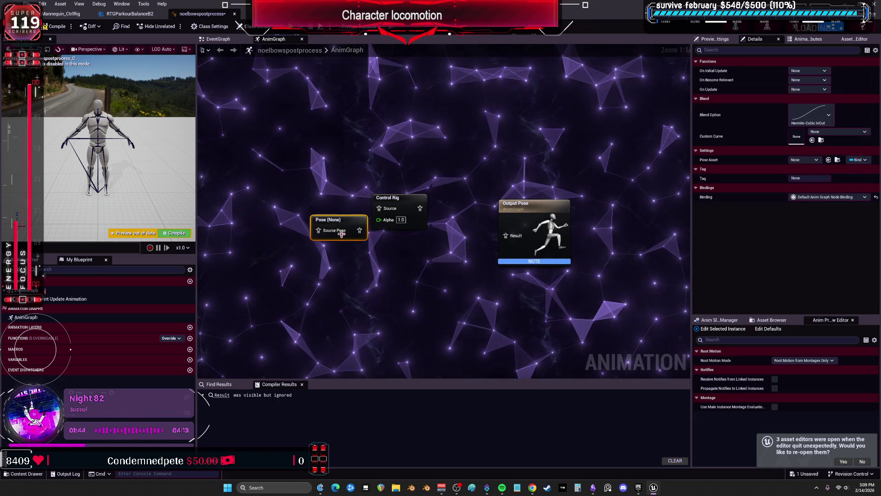
drag(311, 183, 389, 210)
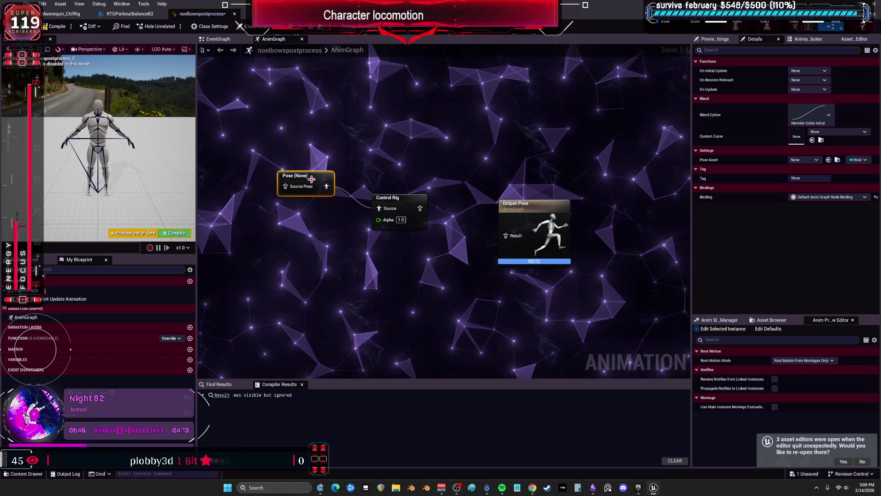
click(314, 243)
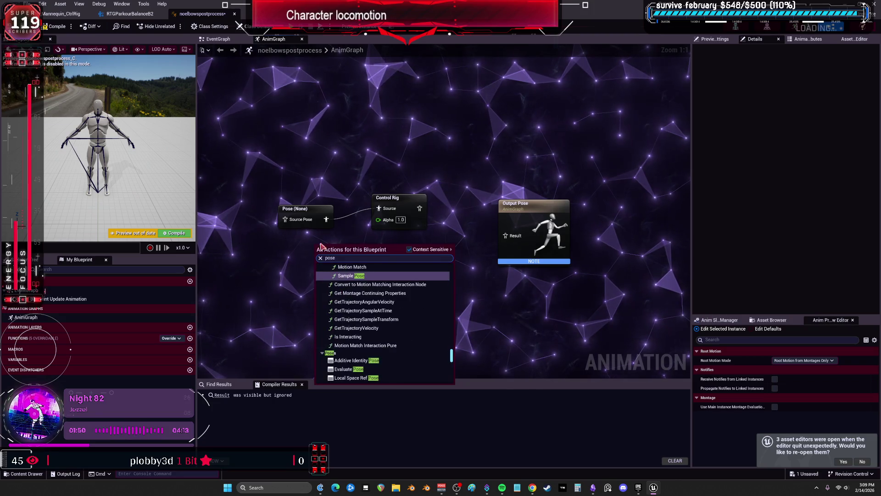
scroll(374, 321, down, 1)
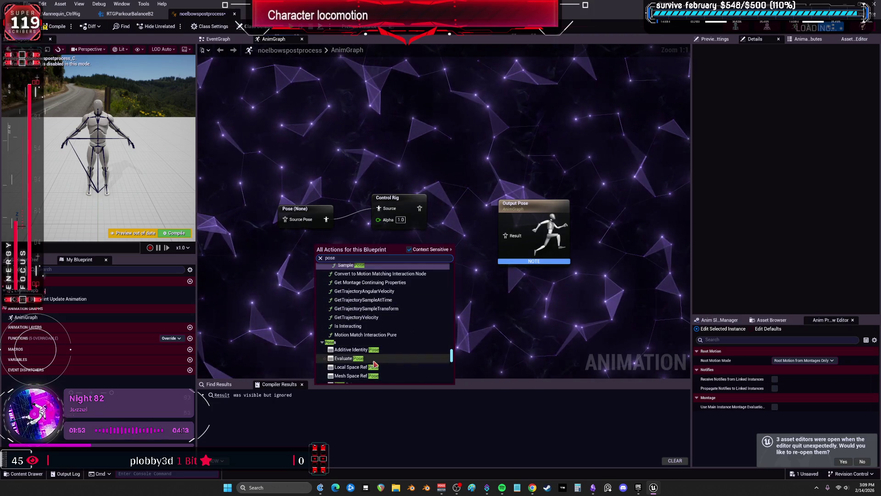
scroll(375, 364, down, 2)
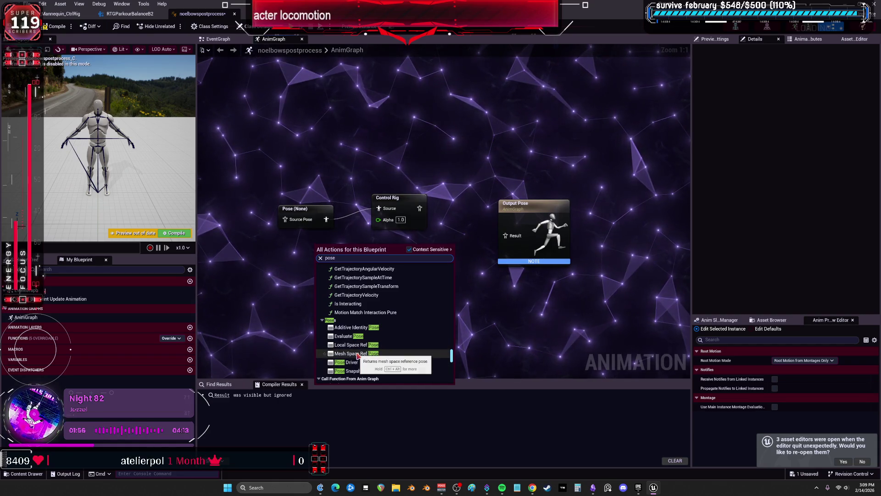
click(362, 345)
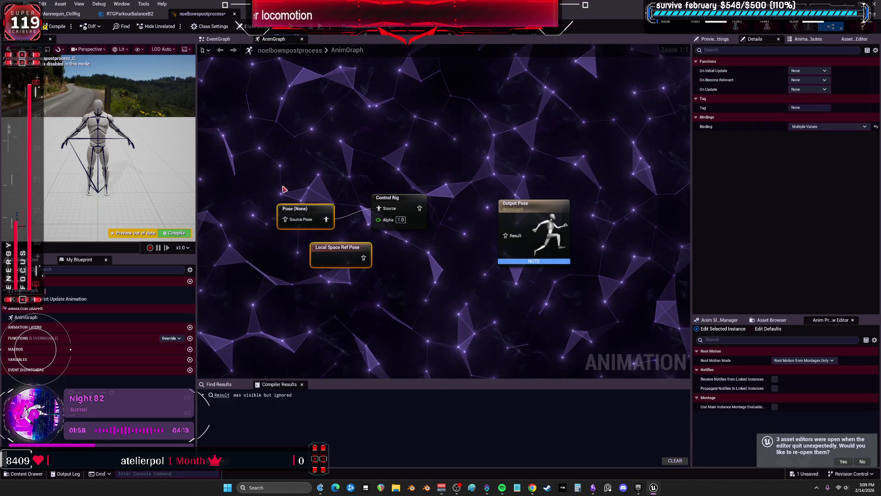
key(Delete)
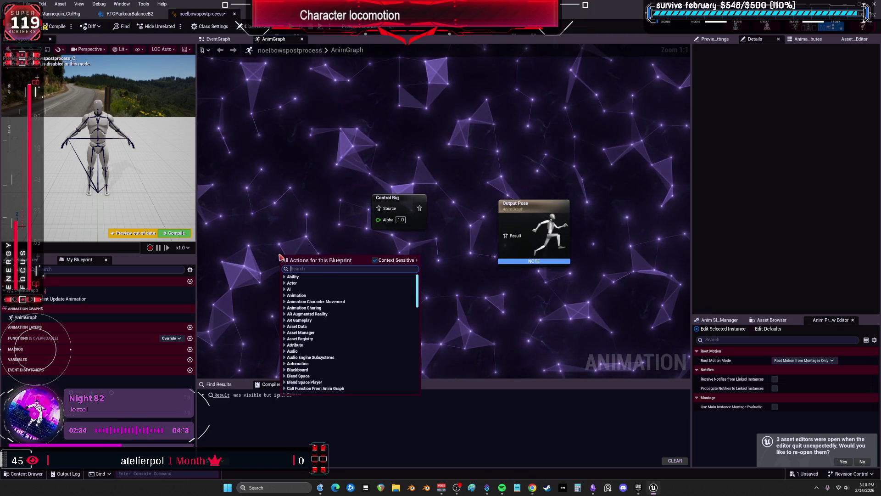
Step: Add a Copy Pose From Mesh node left of Control Rig, then delete it
text(posefrom)
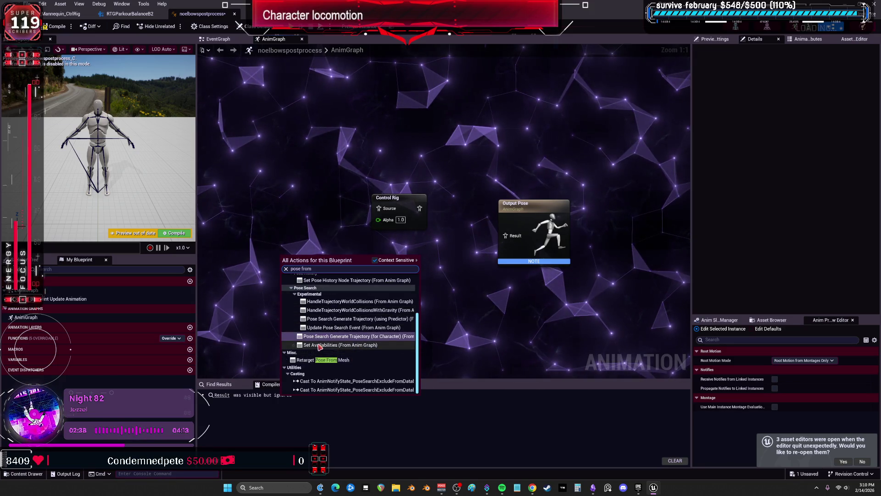
scroll(326, 340, up, 3)
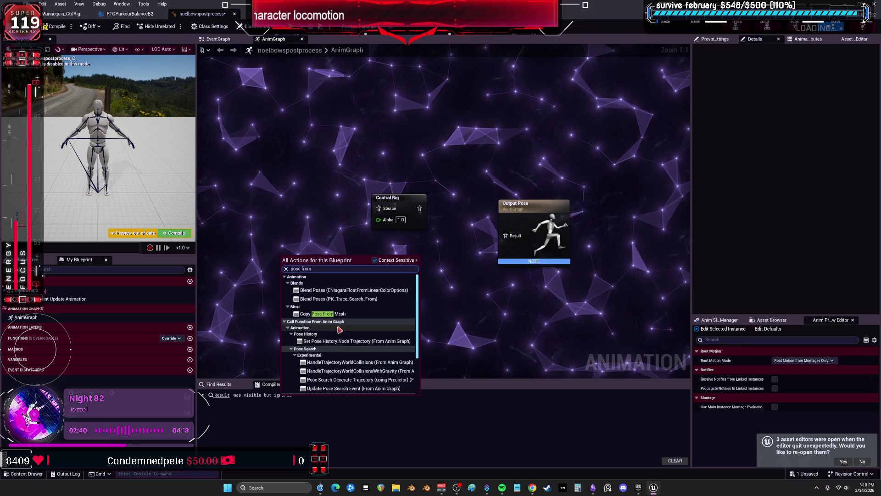
click(323, 314)
drag(299, 261, 280, 215)
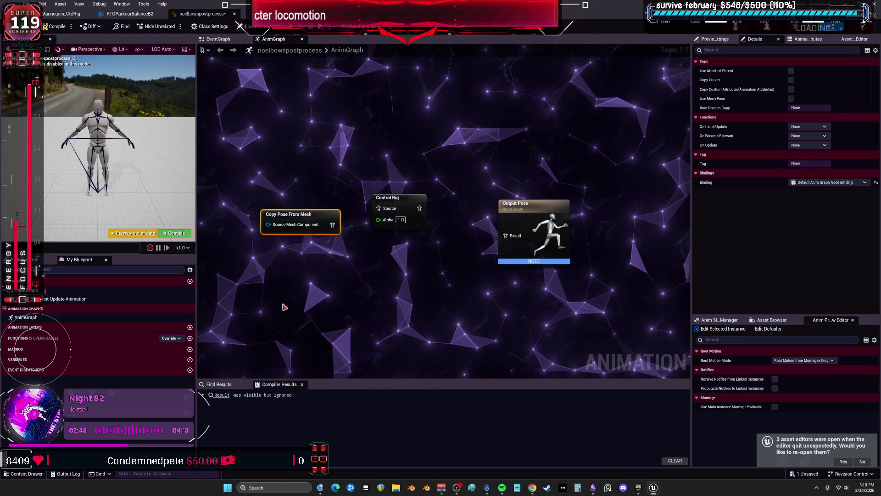
key(Delete)
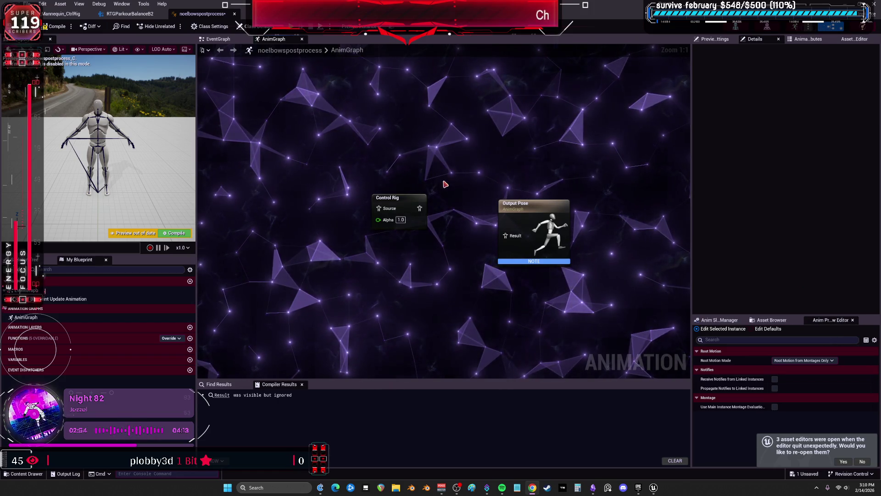
Step: Move the Control Rig node beside Output Pose, compile, and return to the Forwards Solve graph
drag(401, 199, 428, 215)
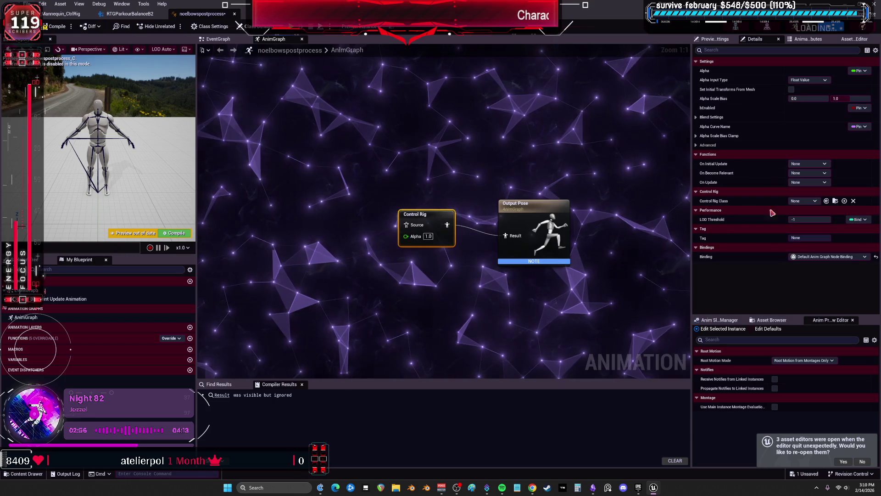
click(61, 14)
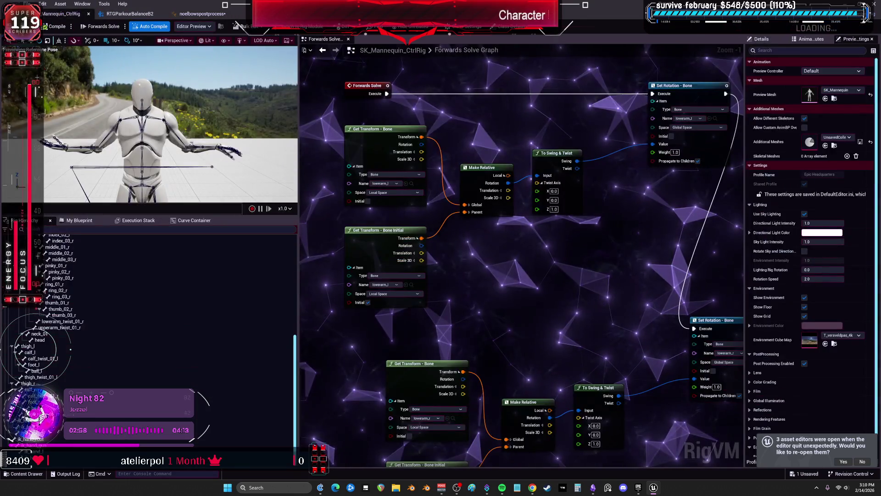
click(195, 17)
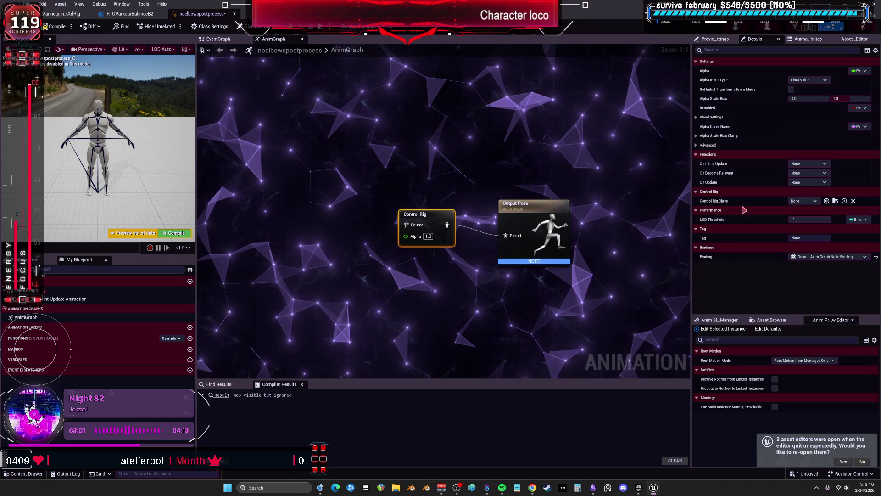
drag(415, 214, 416, 219)
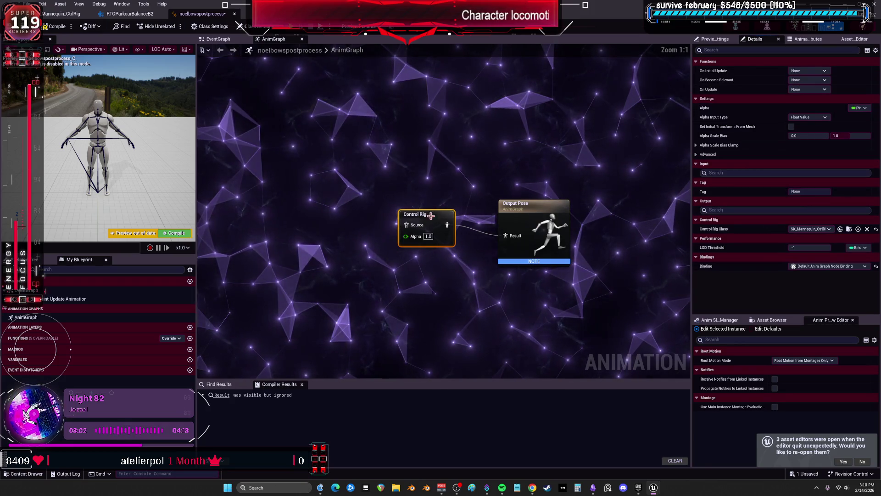
click(55, 27)
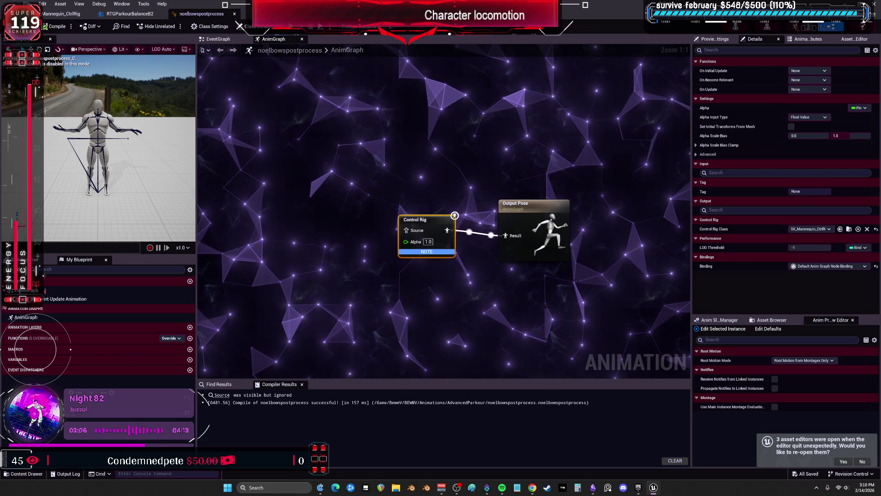
click(73, 14)
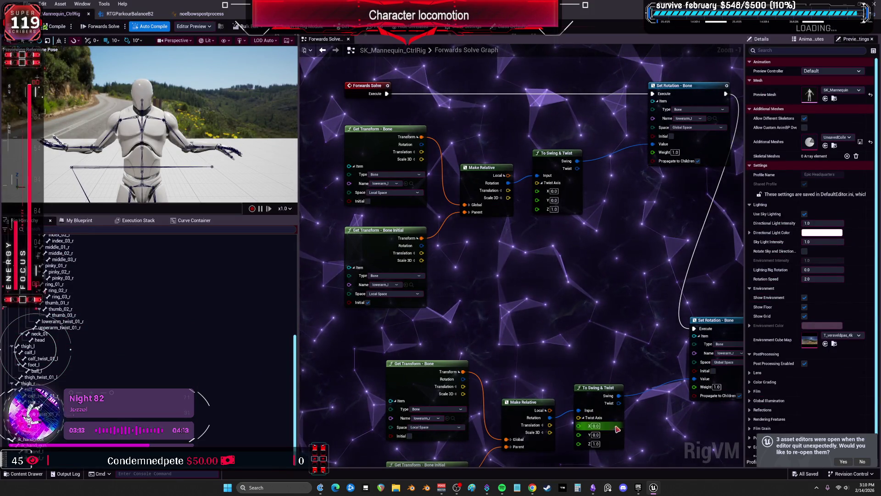
Step: Try a lower twist axis Z of -1, restore it to 1.0, then show RTGParkourBalanceB2
drag(594, 449, 558, 372)
click(557, 367)
text(-1)
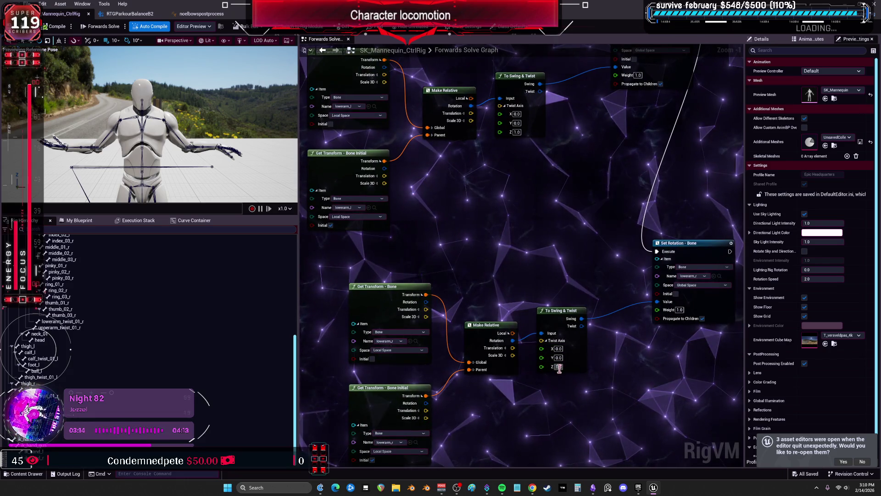
key(Return)
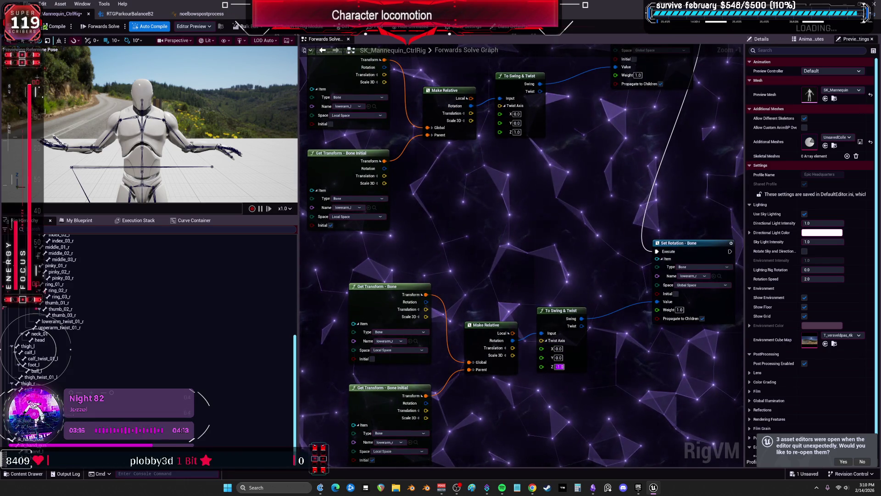
click(557, 366)
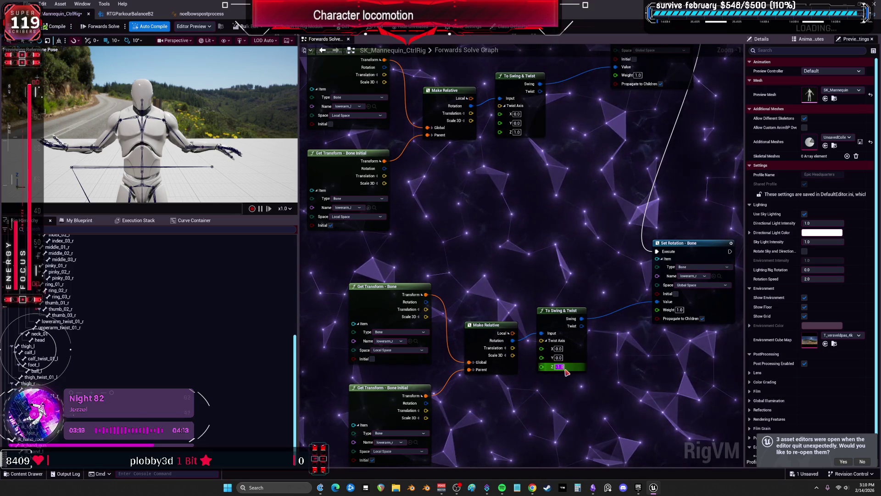
text(1)
key(Return)
drag(577, 156, 593, 199)
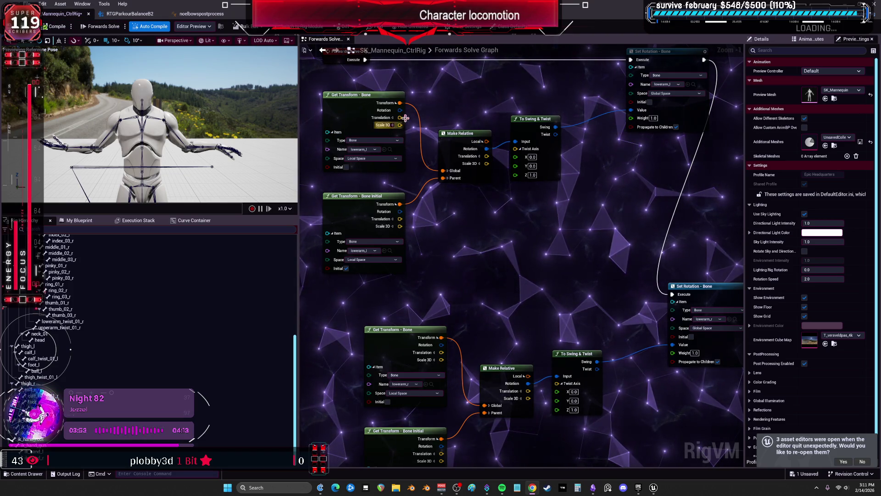
click(129, 14)
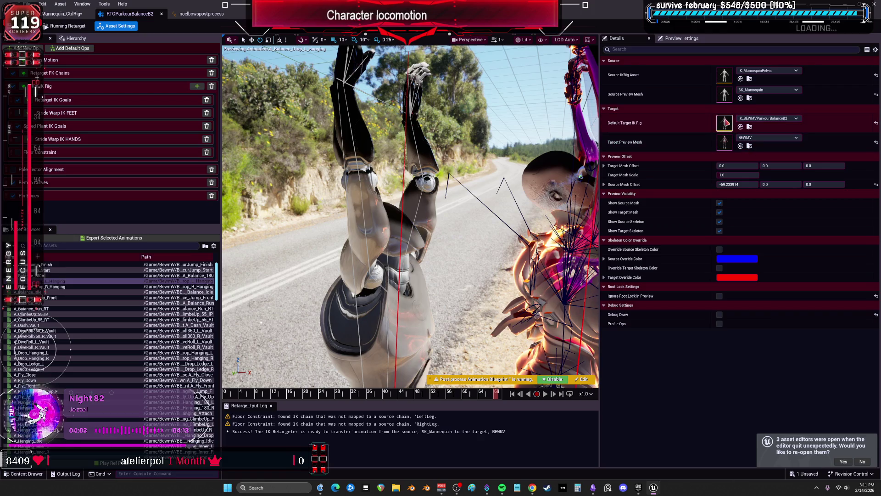
Step: Open the SK_Mannequin mesh and search its asset settings for 'post'
double_click(724, 97)
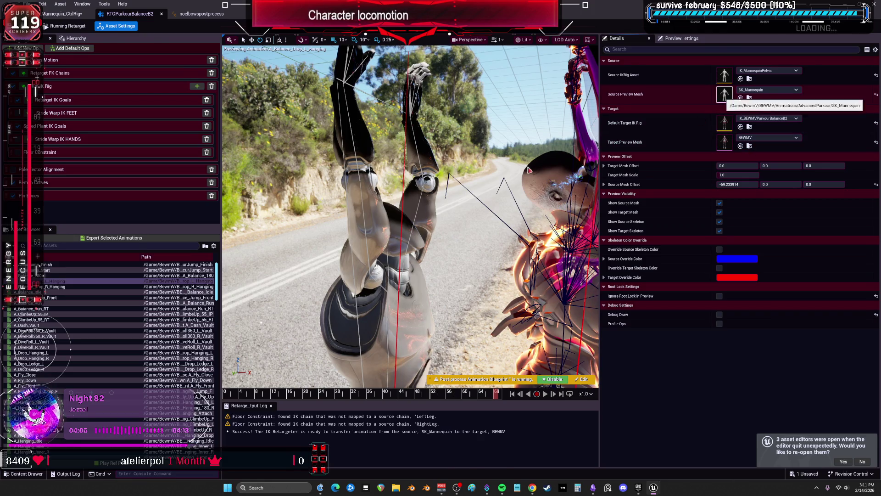
click(623, 290)
text(post)
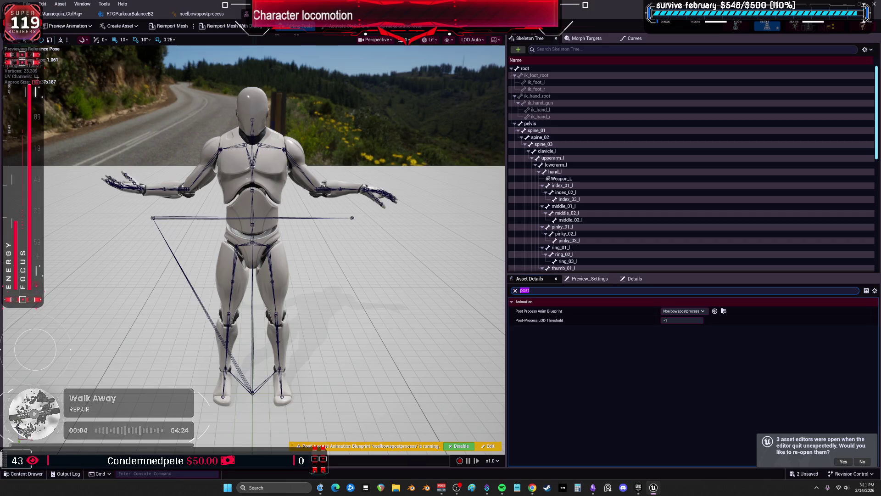
click(62, 14)
Step: Preview the retargeter with post-process disabled, then re-enabled, before returning to the Forwards Solve
click(129, 14)
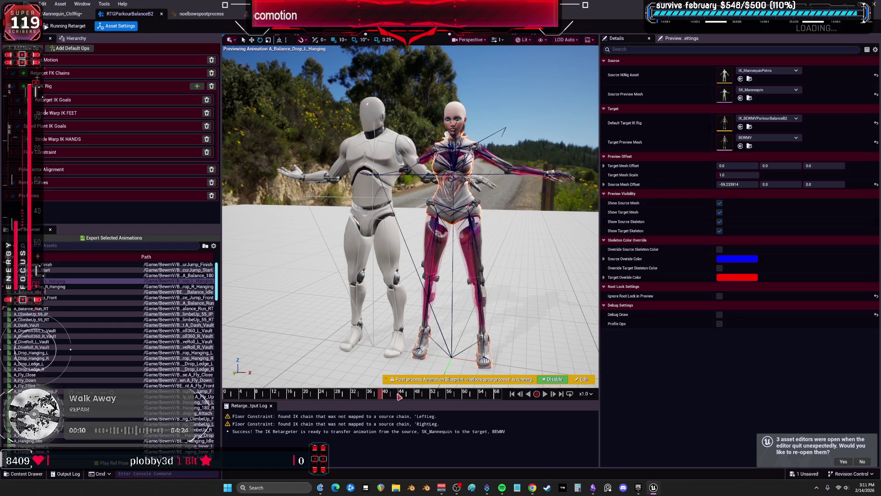
click(552, 379)
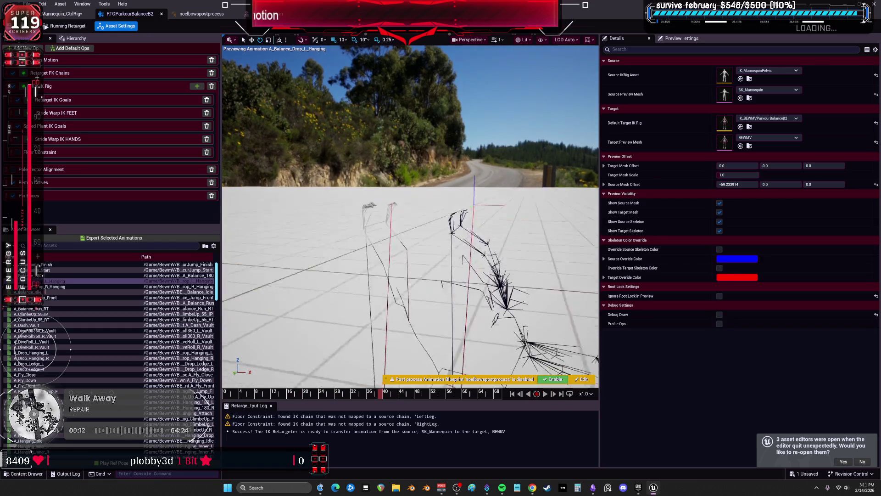
click(553, 379)
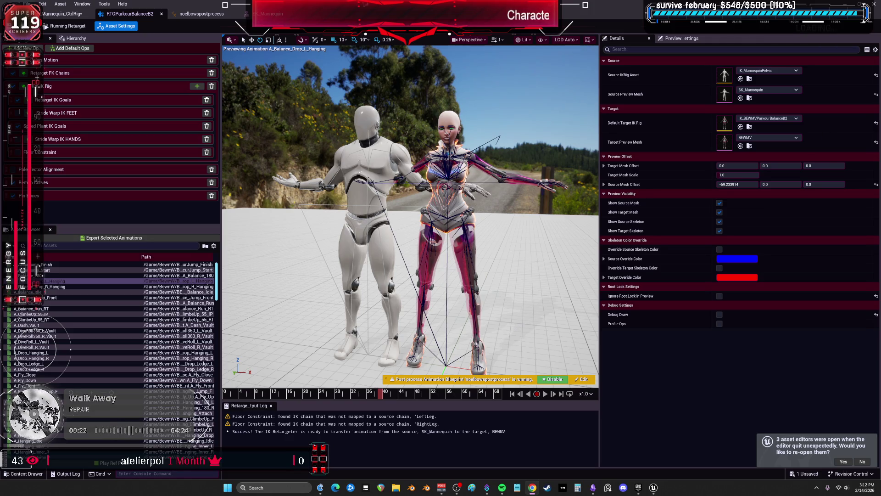
click(62, 14)
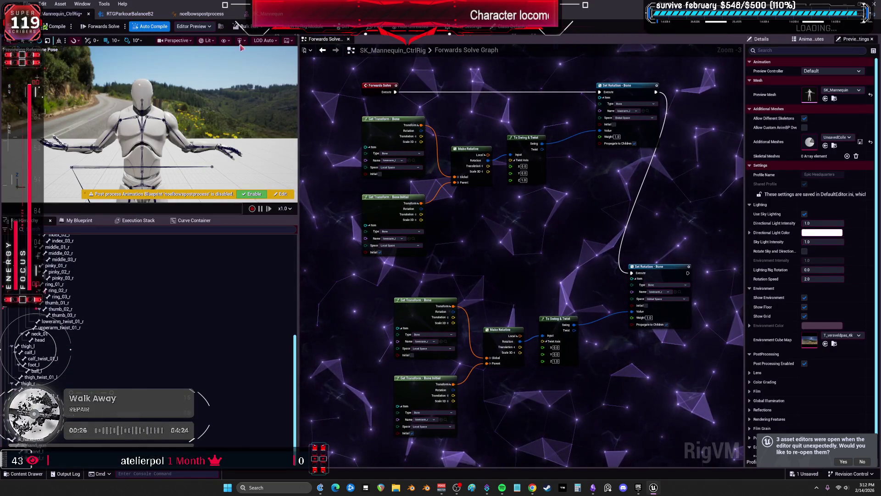
Step: Add an Evaluate Pose node, compile to a Pose (None) error, then delete that node
click(202, 14)
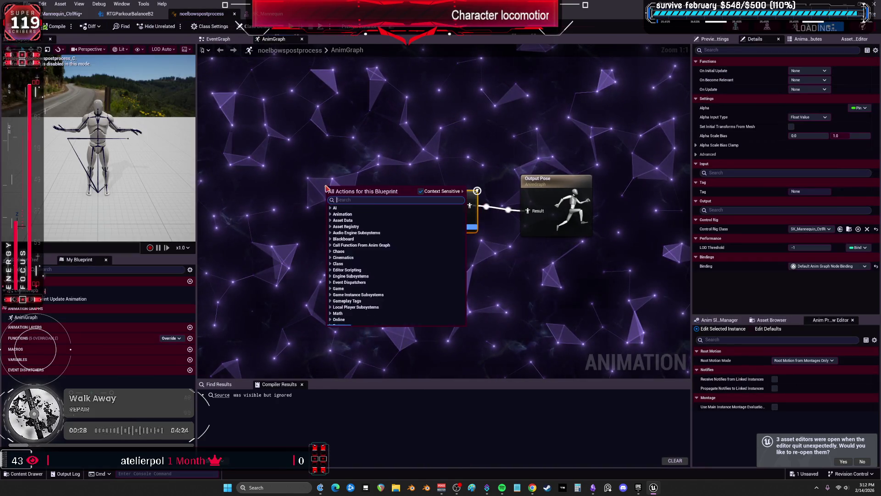
text(evaluate pose)
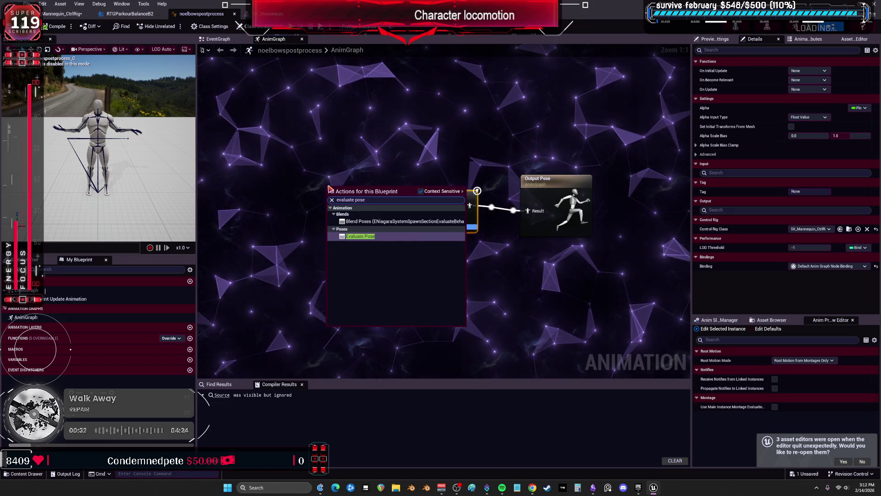
click(347, 238)
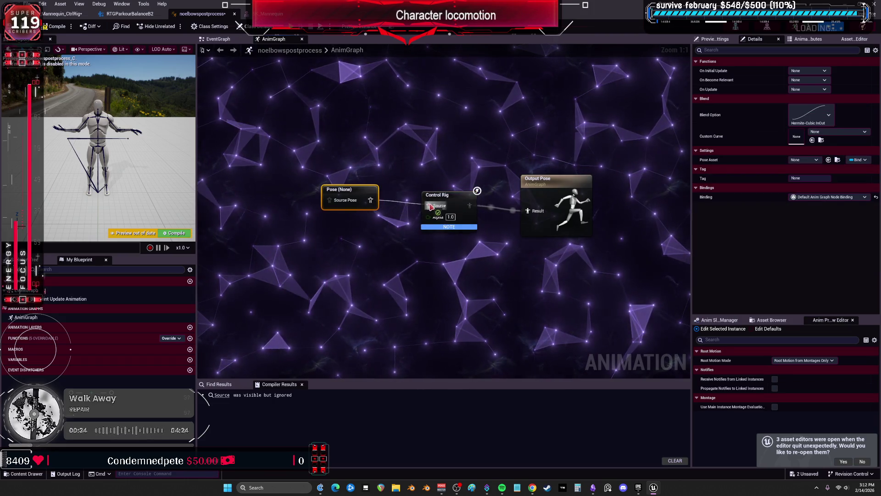
click(63, 30)
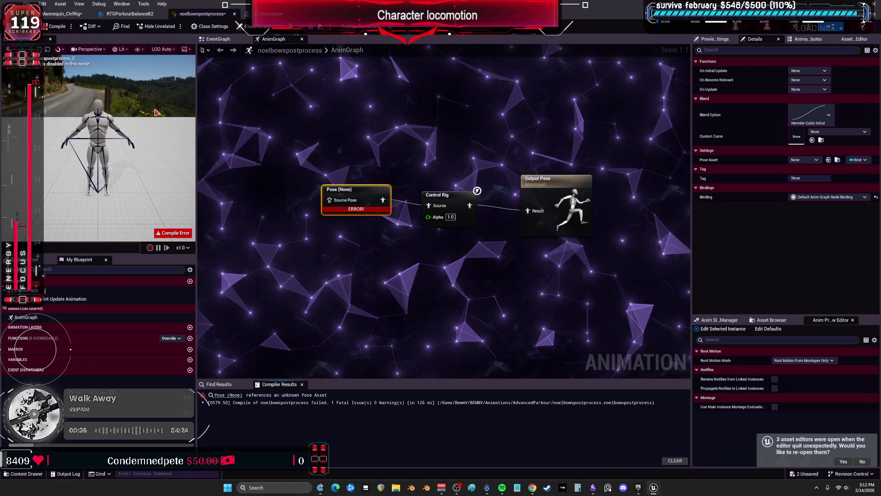
drag(373, 150, 358, 310)
key(Delete)
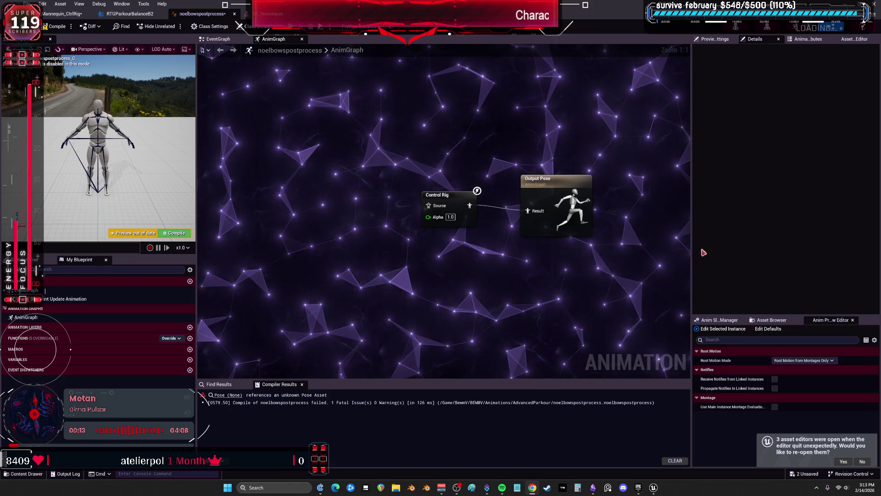
Step: Add an Evaluate Pose node, wire it into Control Rig's Source, and compile
right_click(353, 210)
text(inpu)
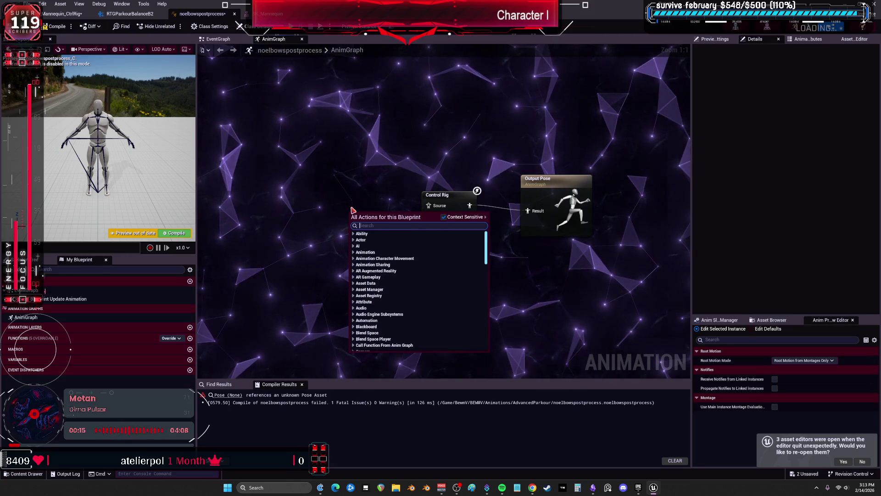
text(t pose)
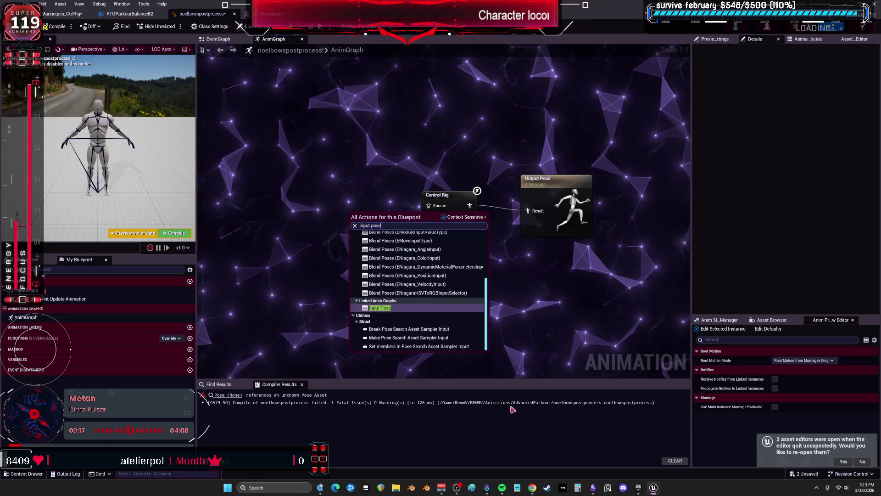
scroll(451, 285, up, 5)
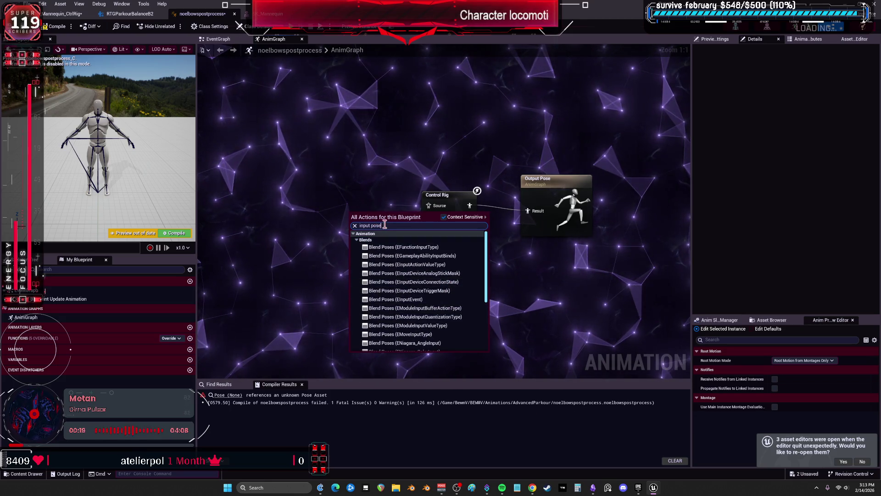
key(ctrl+a)
text(pose)
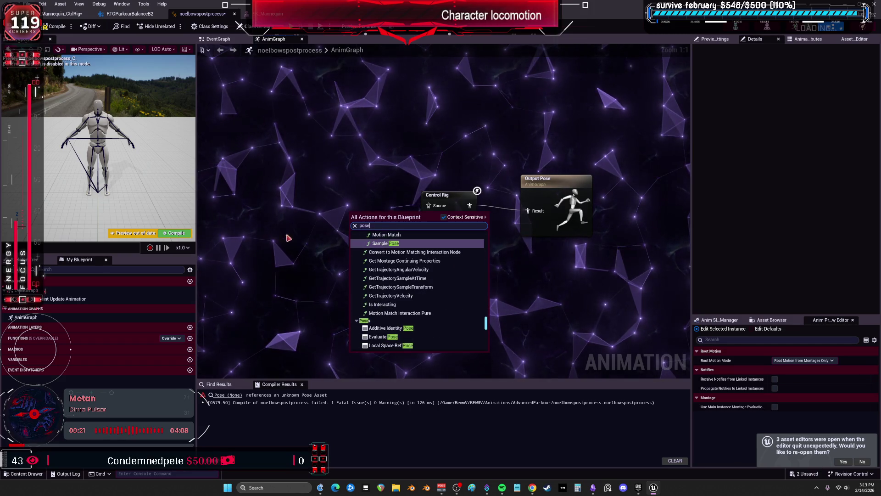
scroll(426, 298, down, 3)
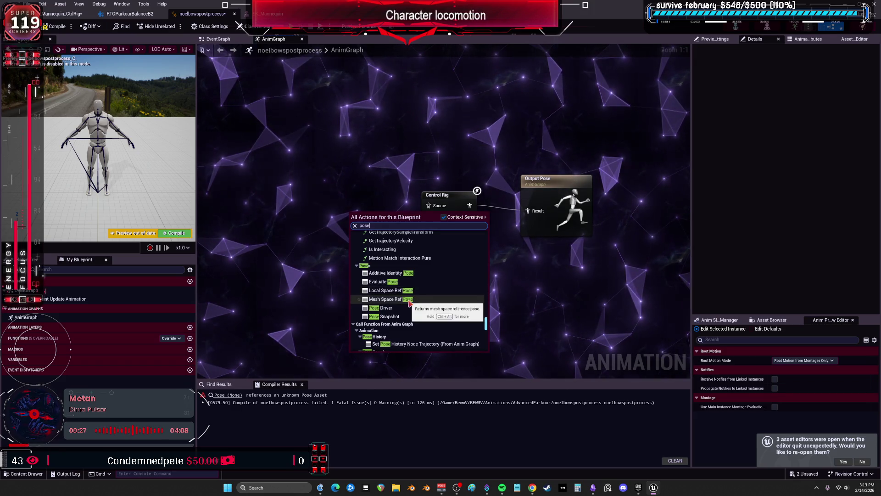
click(393, 281)
drag(393, 222, 428, 205)
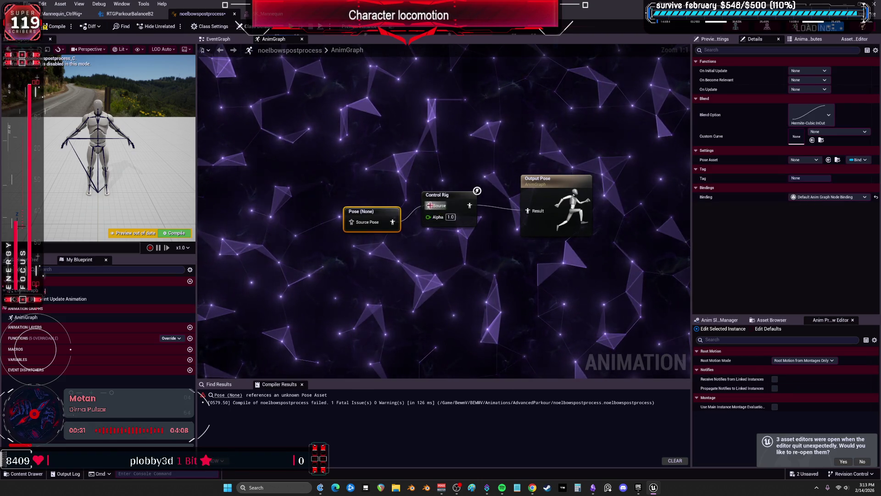
key(F7)
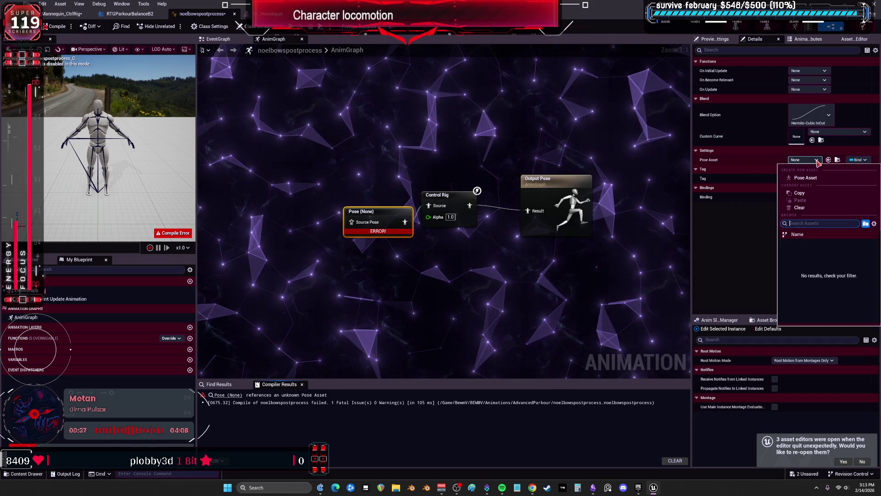
Step: Feed Copy Pose From Mesh into Control Rig's Source, delete the Pose (None) node, and recompile
right_click(361, 148)
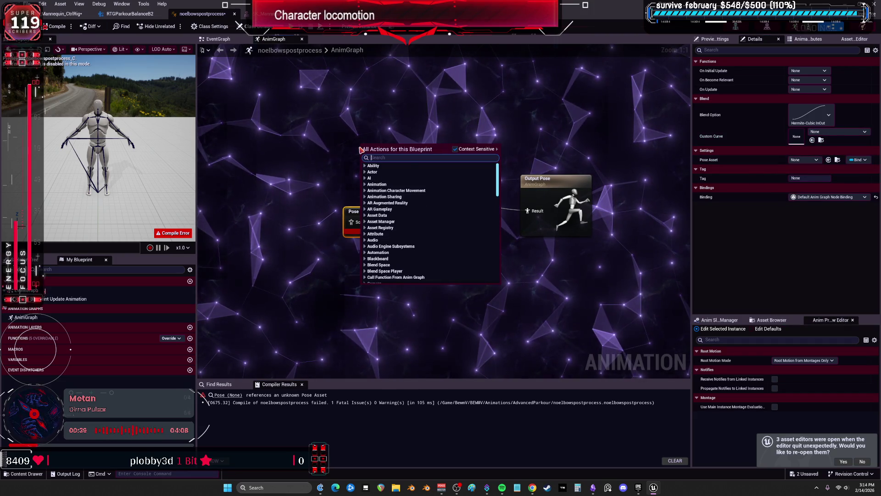
text(pose)
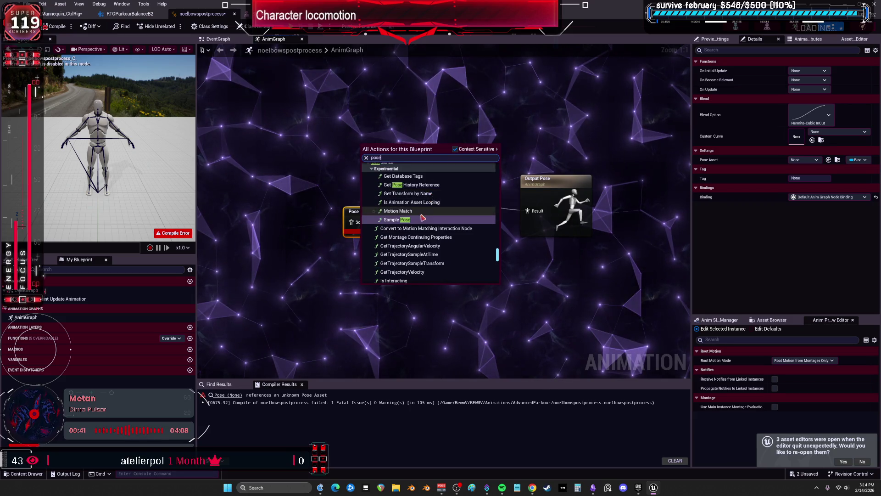
scroll(414, 201, up, 2)
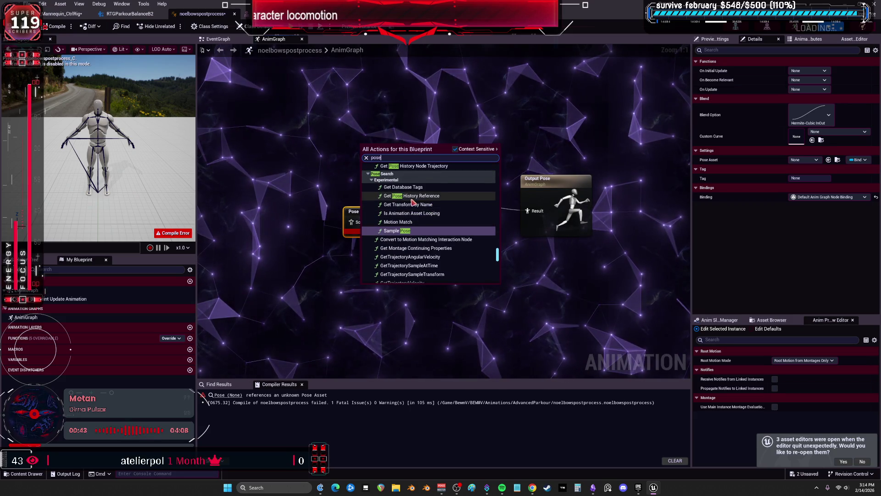
scroll(415, 204, up, 4)
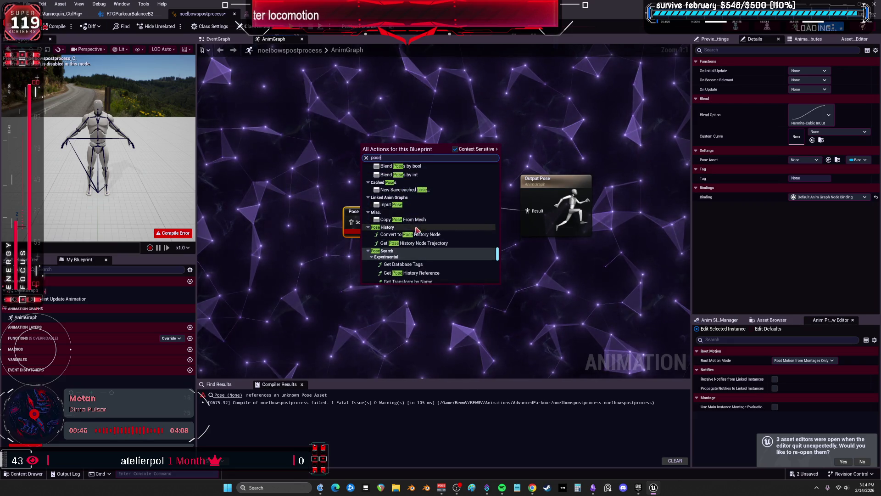
click(403, 219)
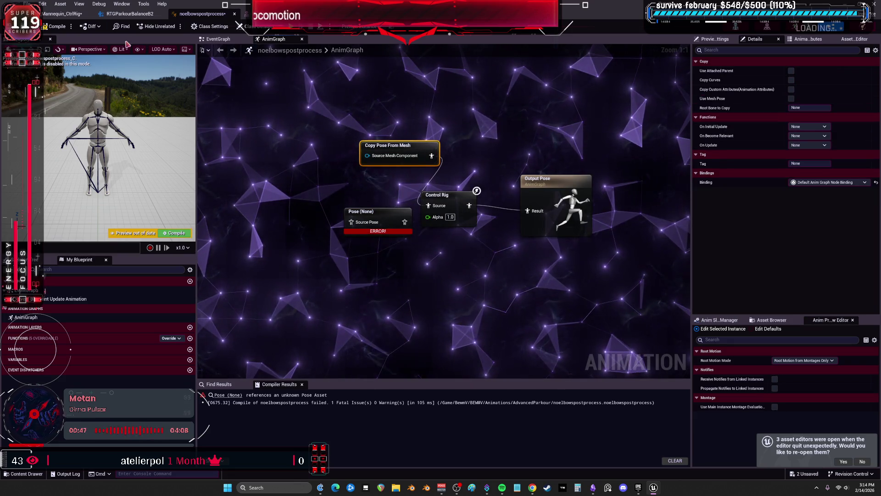
key(F7)
click(367, 212)
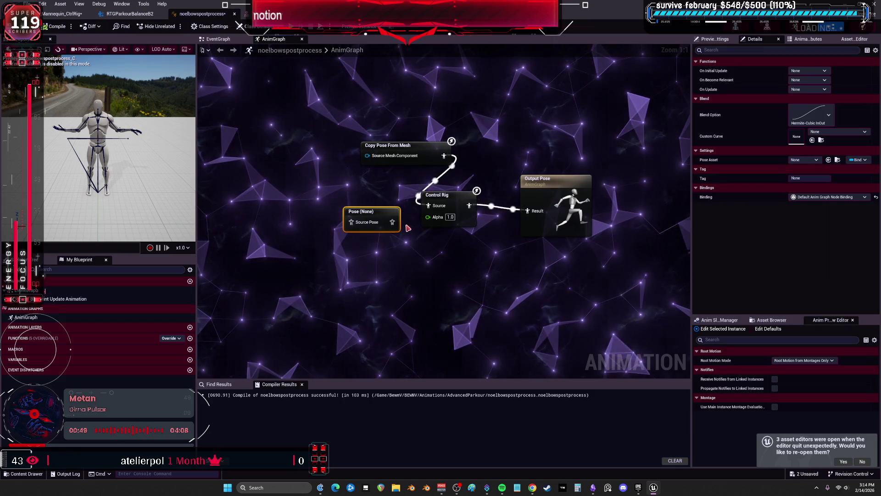
key(Delete)
click(59, 27)
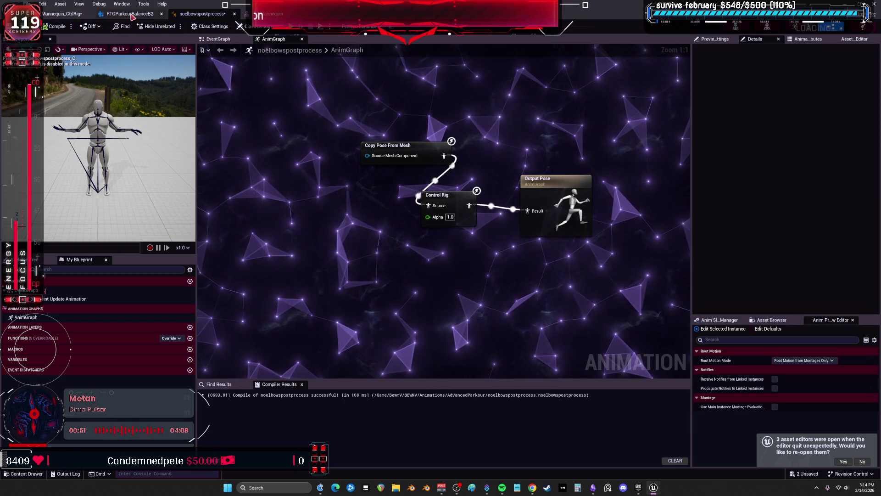
click(128, 14)
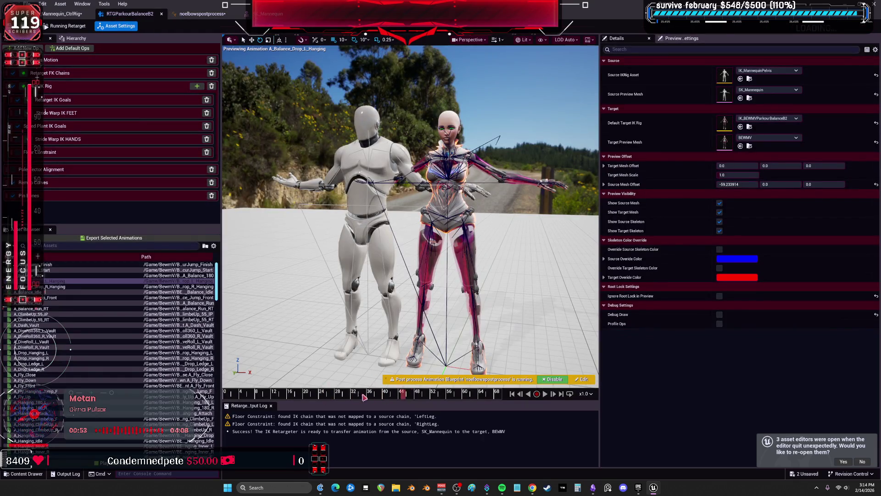
Step: Toggle the post-process Blueprint in the retarget preview, then go back to the Forwards Solve graph
click(553, 379)
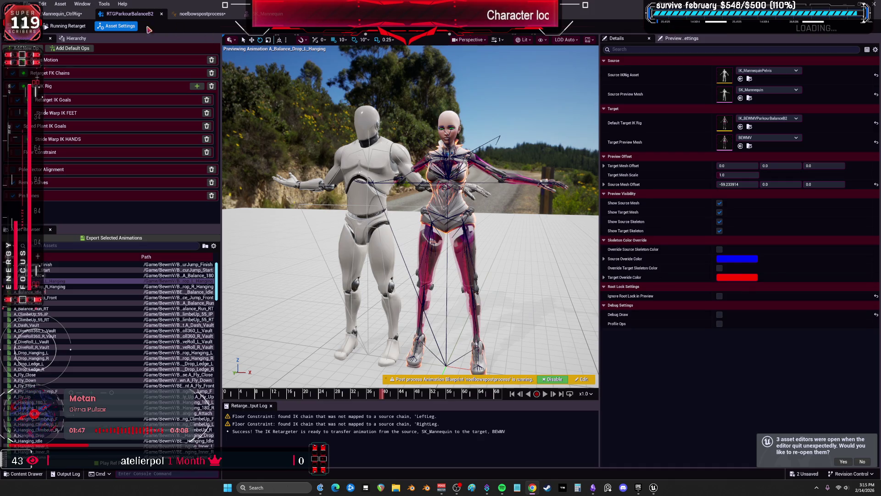
click(62, 14)
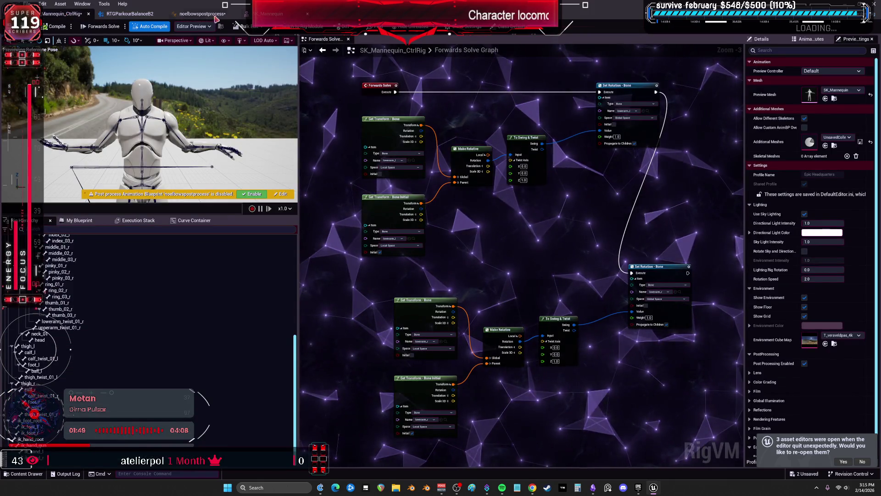
click(215, 17)
right_click(340, 206)
text(sour)
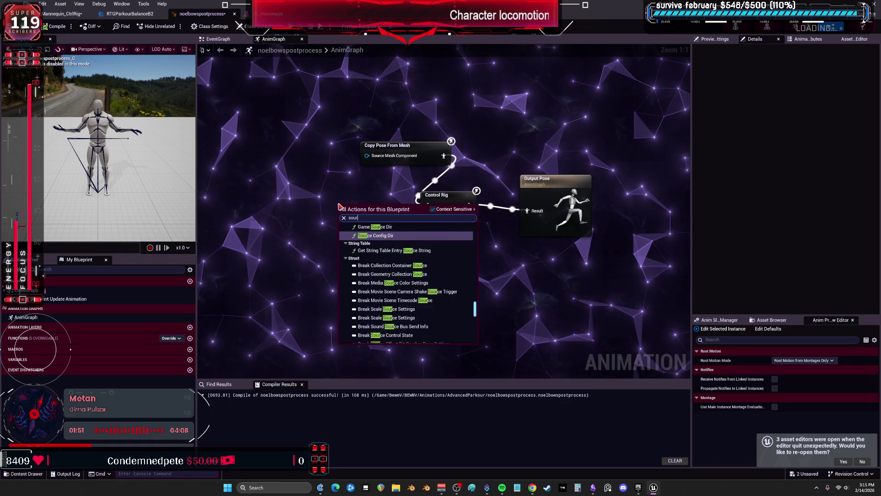
text(ce)
scroll(451, 293, down, 1)
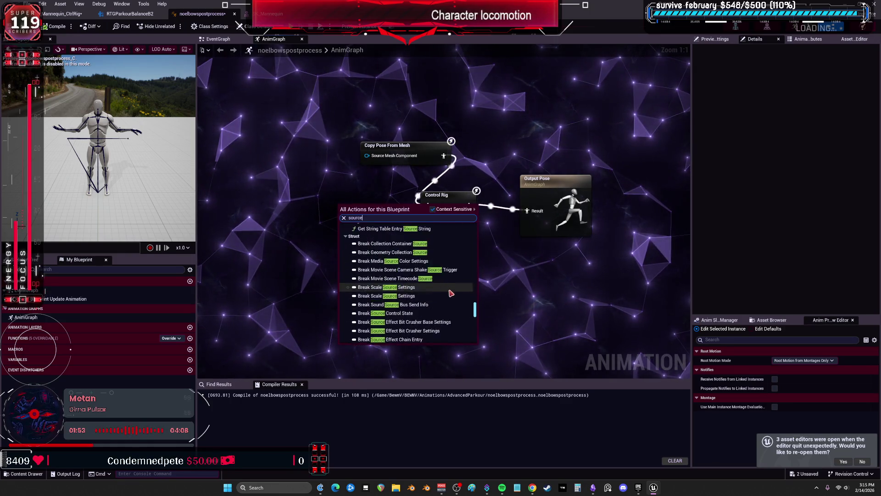
drag(474, 308, 474, 225)
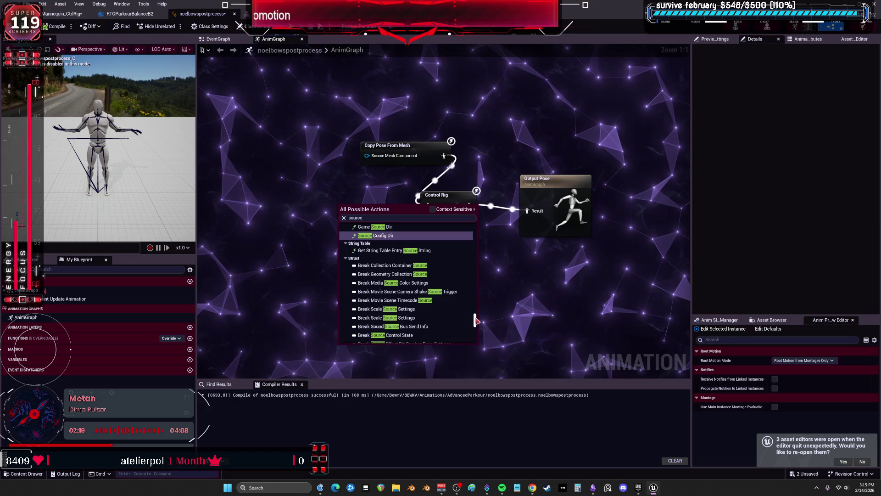
scroll(478, 297, up, 10)
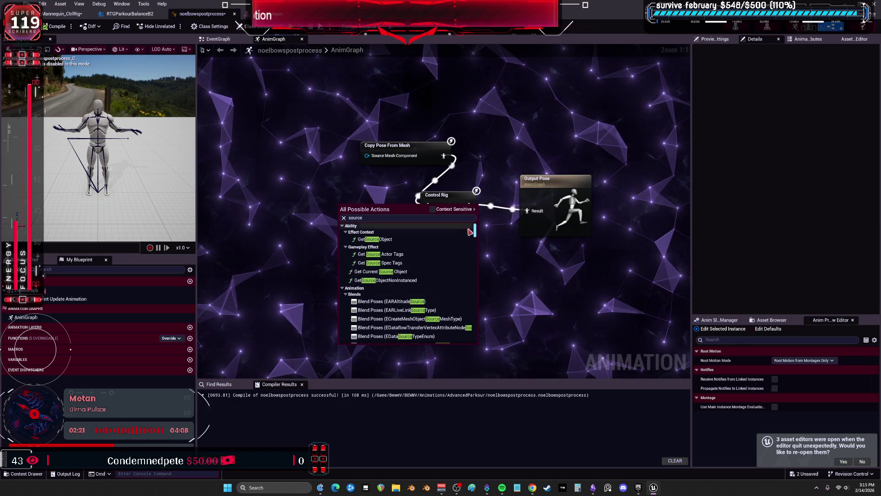
scroll(460, 274, up, 1)
mouse_move(475, 235)
mouse_down()
mouse_move(469, 261)
mouse_move(486, 324)
mouse_move(475, 342)
mouse_up()
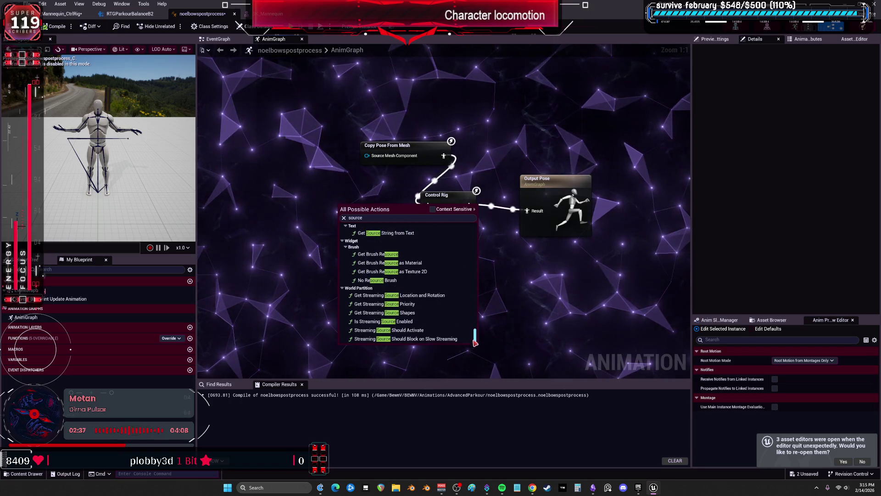
key(Escape)
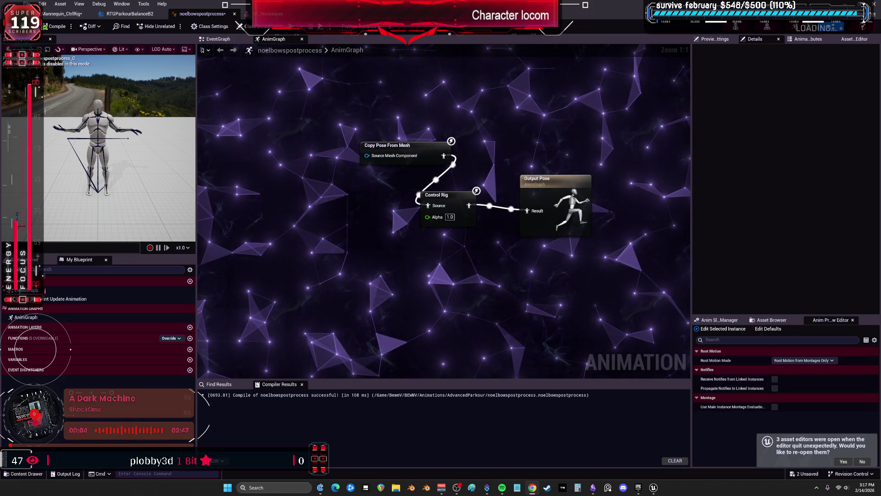
Step: Add an Input Pose node and wire it into Control Rig's Source
right_click(365, 258)
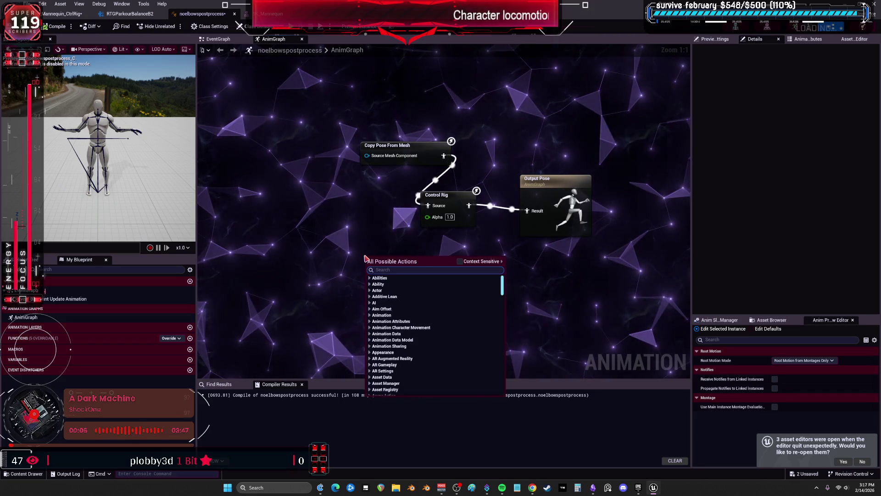
text(input)
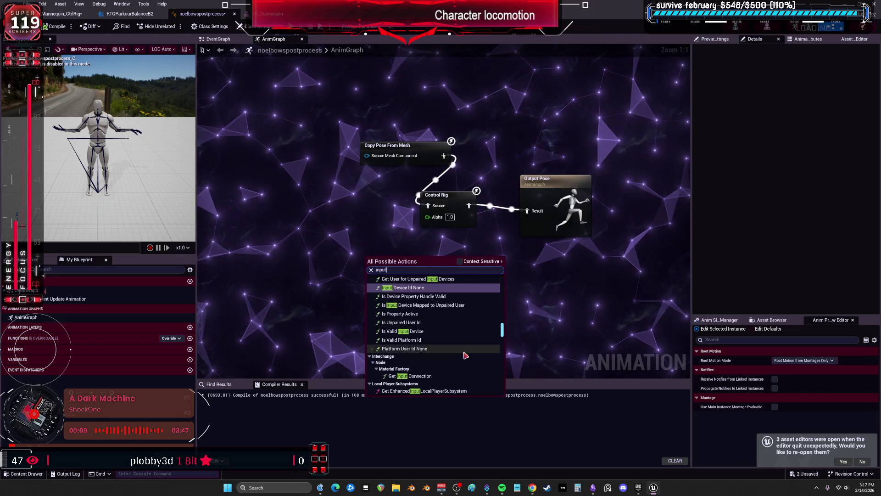
scroll(466, 349, down, 5)
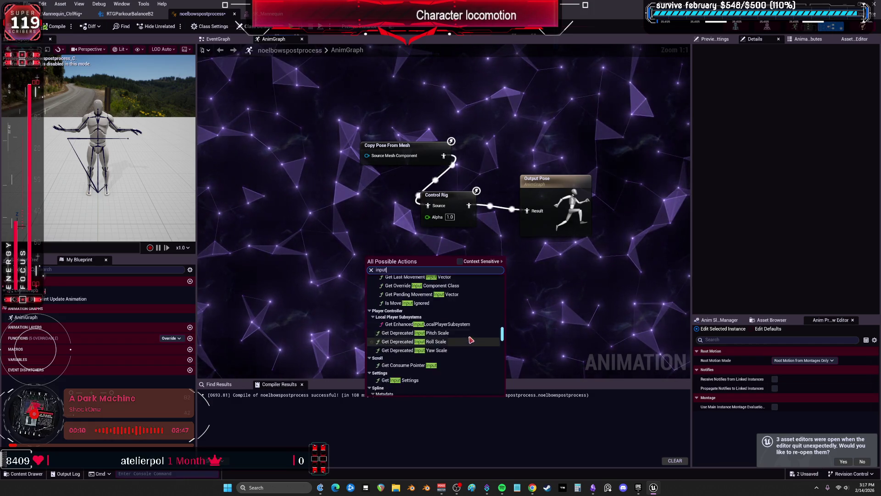
scroll(471, 340, down, 5)
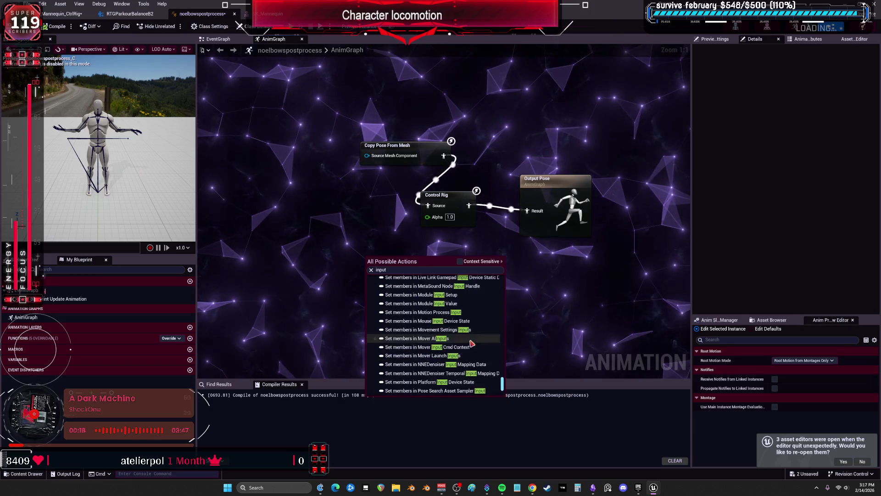
drag(505, 376, 512, 309)
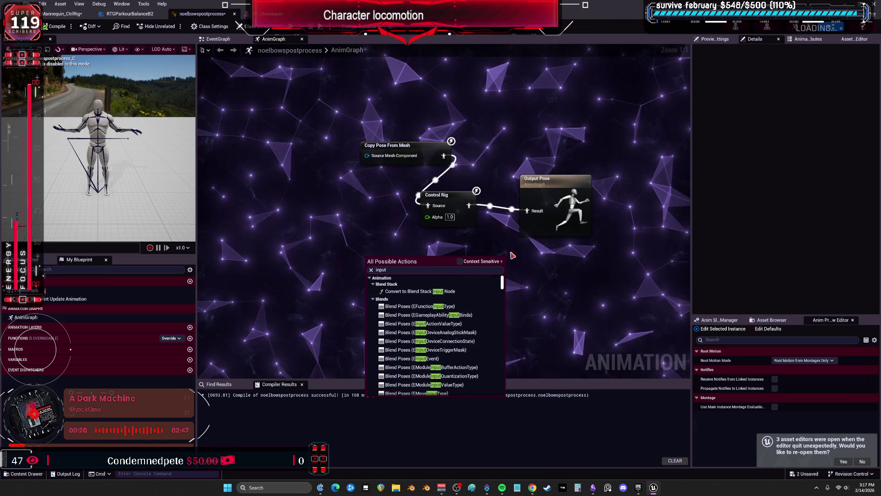
scroll(406, 320, down, 10)
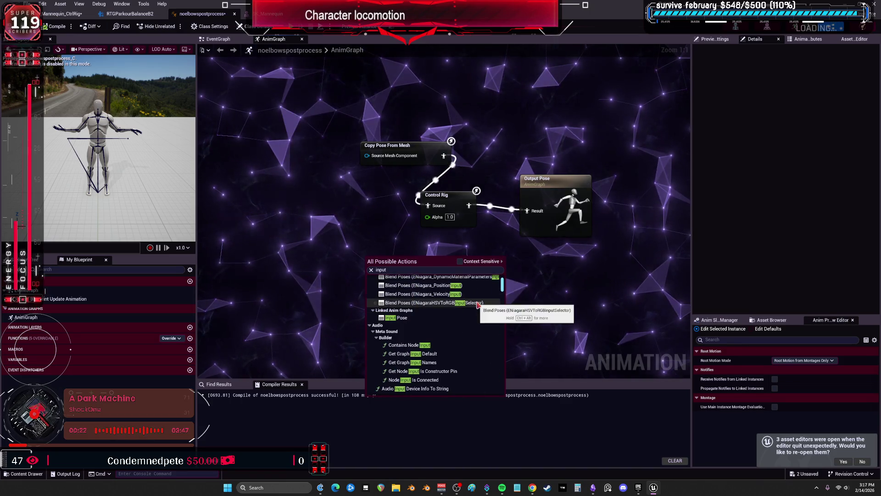
click(405, 318)
mouse_move(398, 271)
mouse_down()
mouse_move(514, 229)
mouse_move(429, 206)
mouse_up()
Step: Delete the Copy Pose From Mesh node, recompile, and show the RTGParkourBalanceB2 retargeter
click(390, 146)
key(Delete)
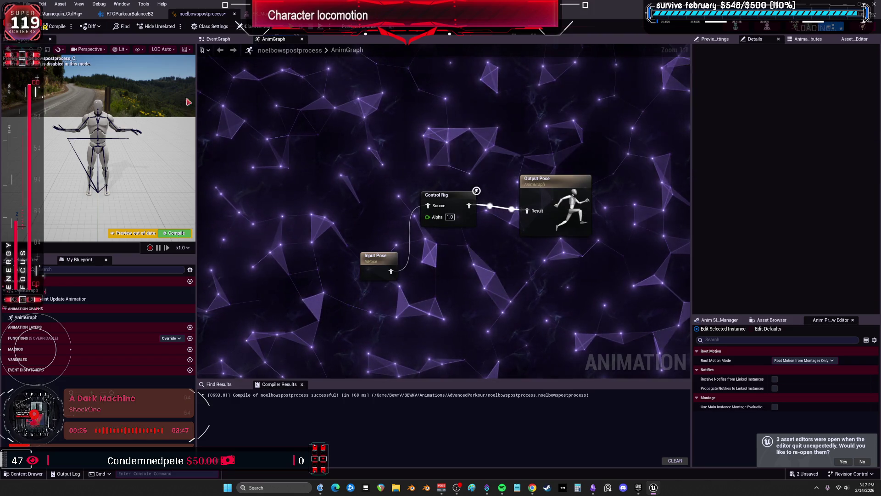
click(56, 27)
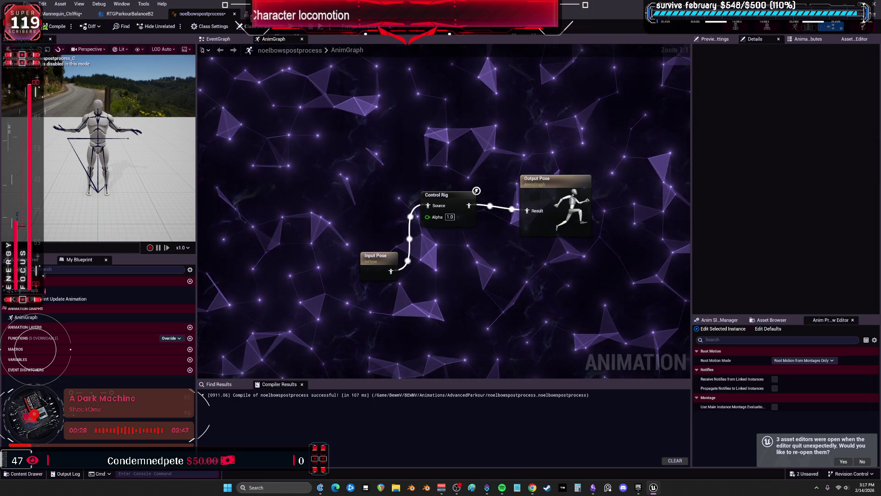
click(130, 13)
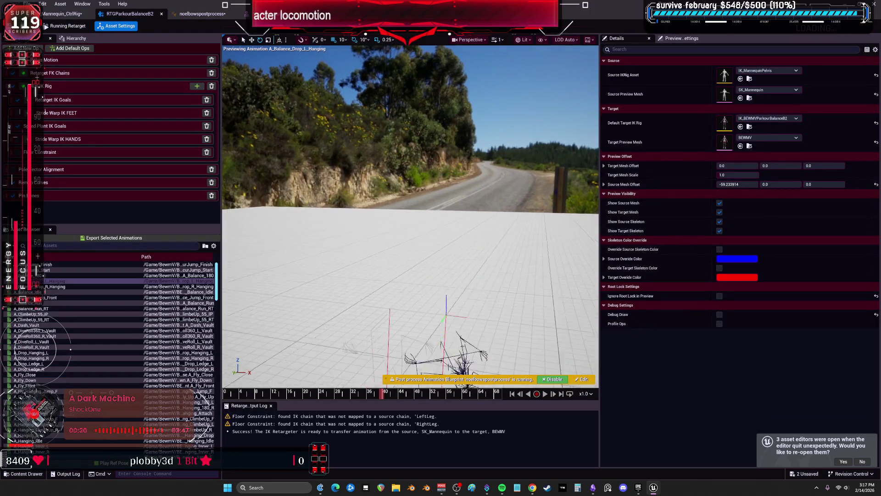
Step: Disable the preview's post-process Blueprint and line up Input Pose and Control Rig beside Output Pose
click(553, 379)
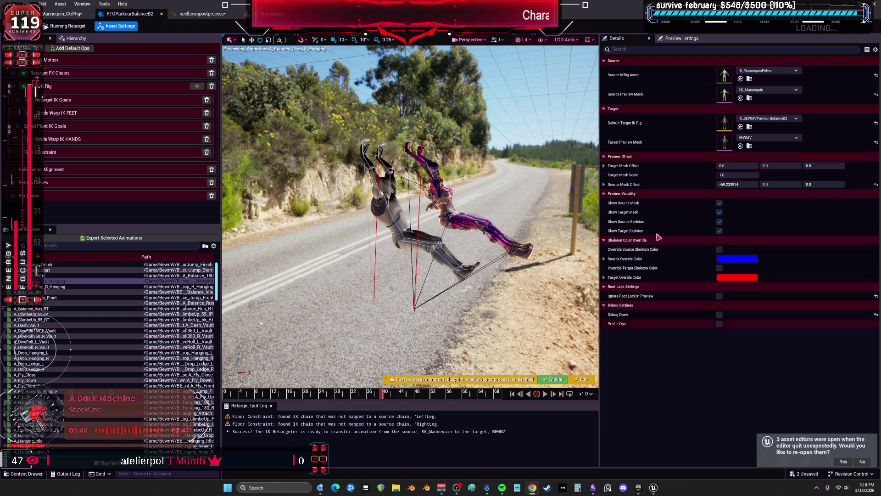
click(581, 379)
mouse_move(373, 222)
mouse_down()
mouse_move(373, 188)
mouse_move(413, 156)
mouse_move(372, 191)
mouse_move(282, 181)
mouse_move(363, 147)
mouse_up()
ctrl+click(454, 164)
drag(453, 165, 491, 170)
drag(342, 222, 369, 228)
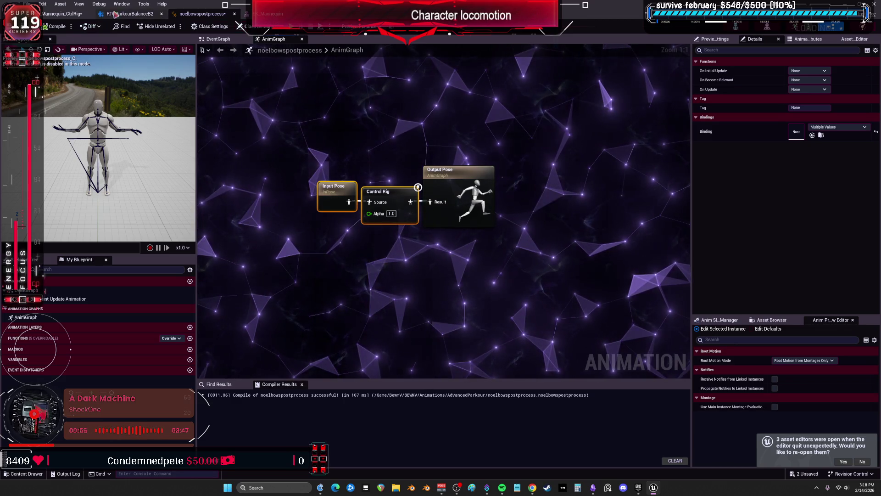
click(62, 13)
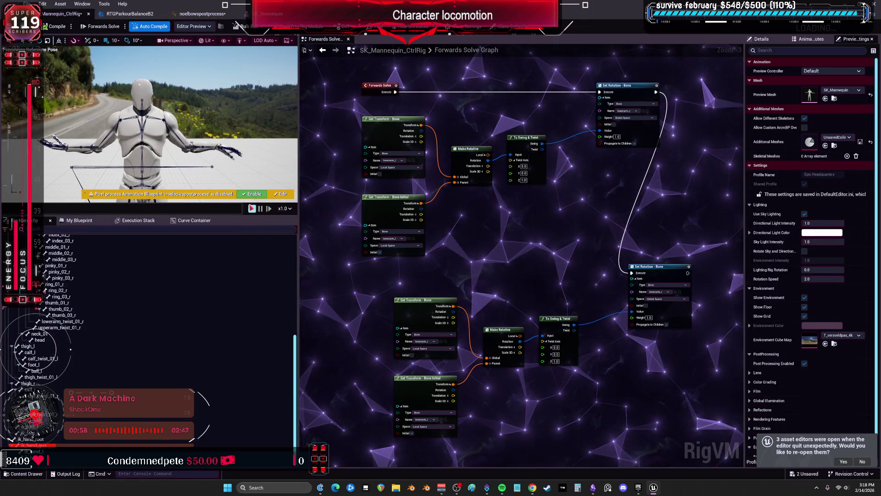
Step: Enlarge the character preview and disconnect the lowerarm_r Set Rotation from execution
drag(223, 228, 223, 358)
scroll(150, 184, up, 3)
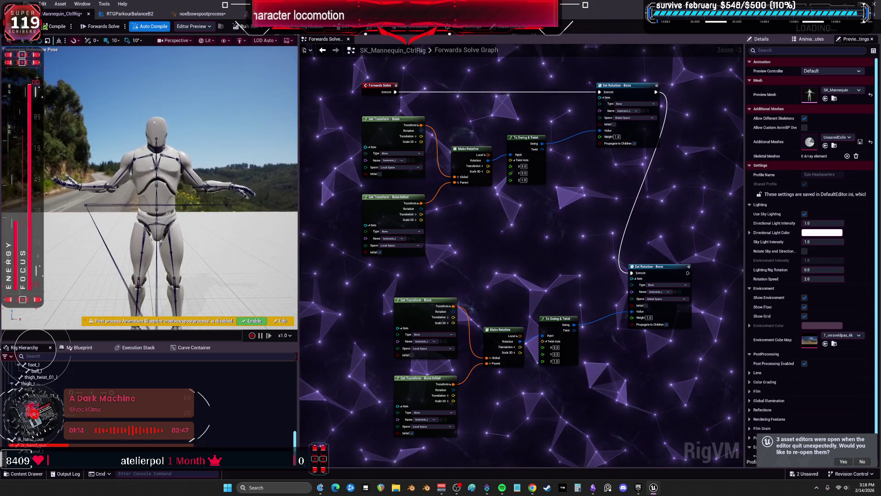
alt+click(657, 91)
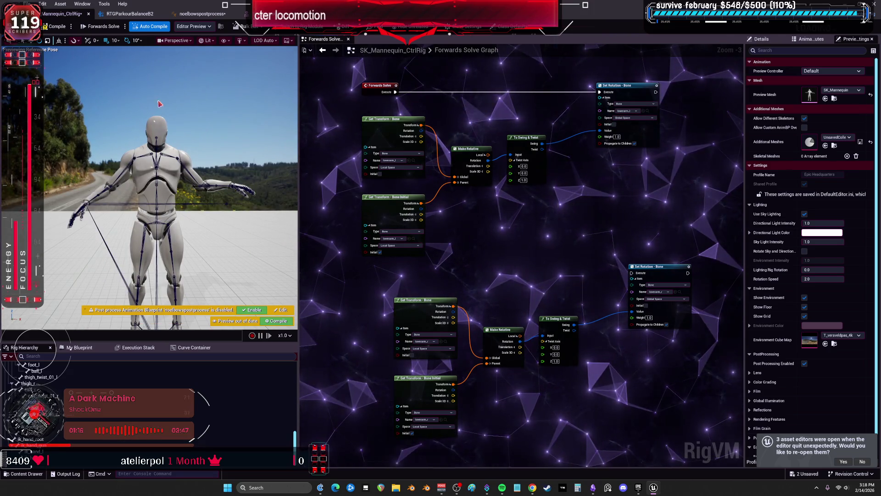
Step: Switch the lowerarm_l Set Rotation from Global Space to Local Space
scroll(557, 96, up, 3)
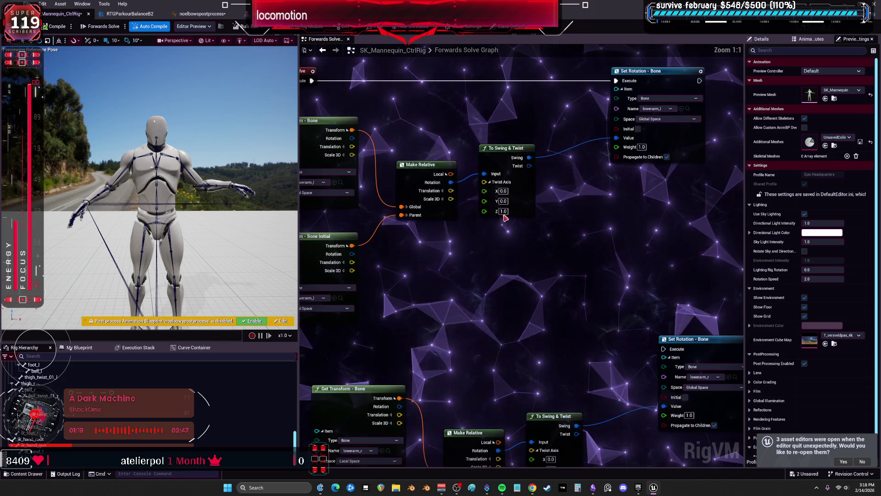
drag(556, 194, 611, 225)
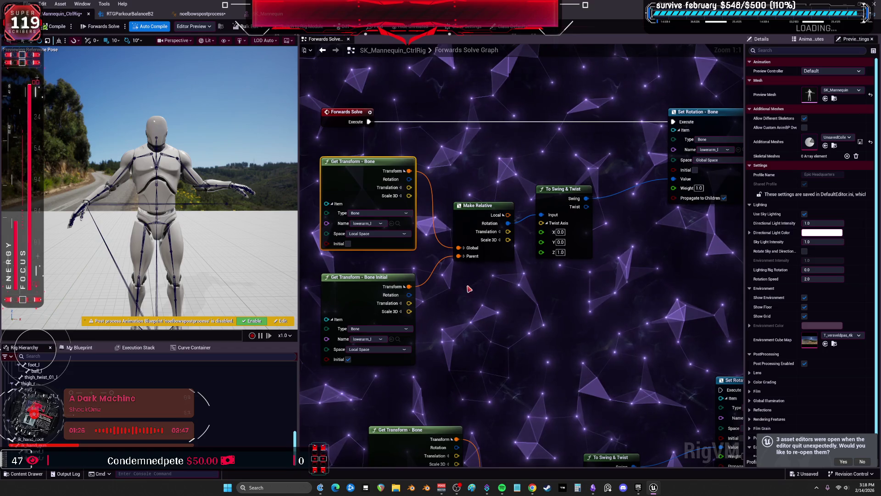
drag(645, 283, 569, 281)
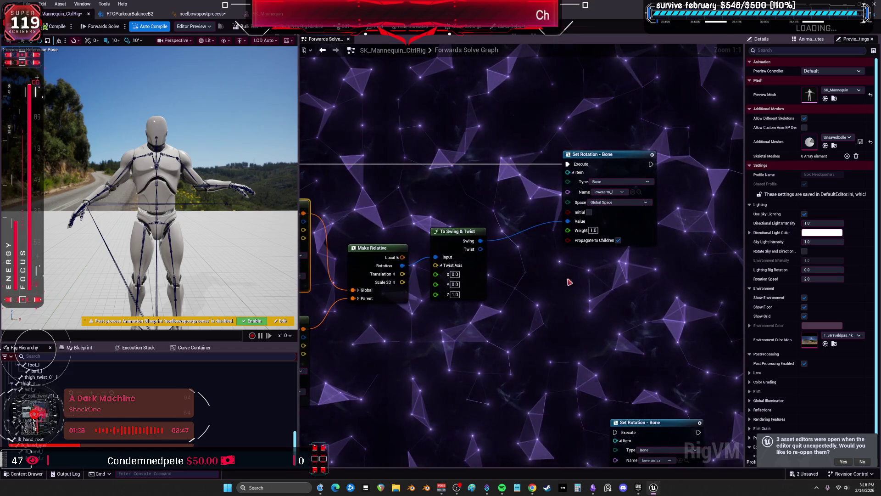
click(617, 203)
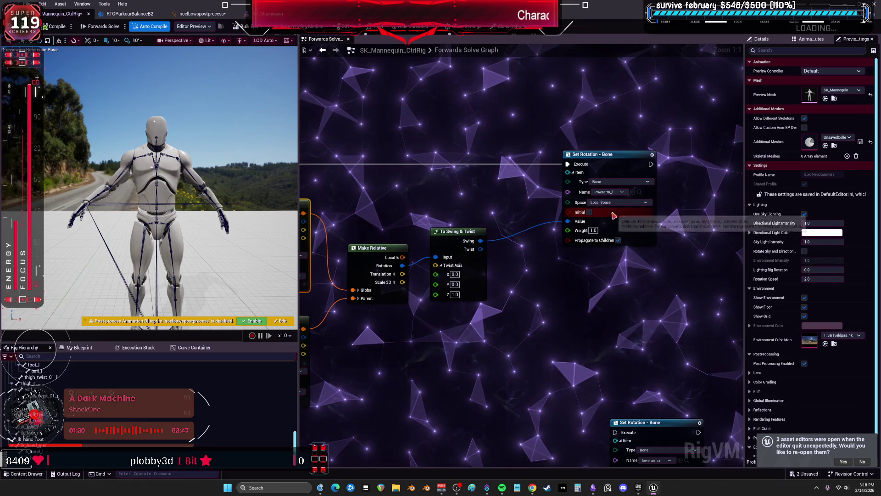
click(605, 221)
drag(463, 214, 484, 203)
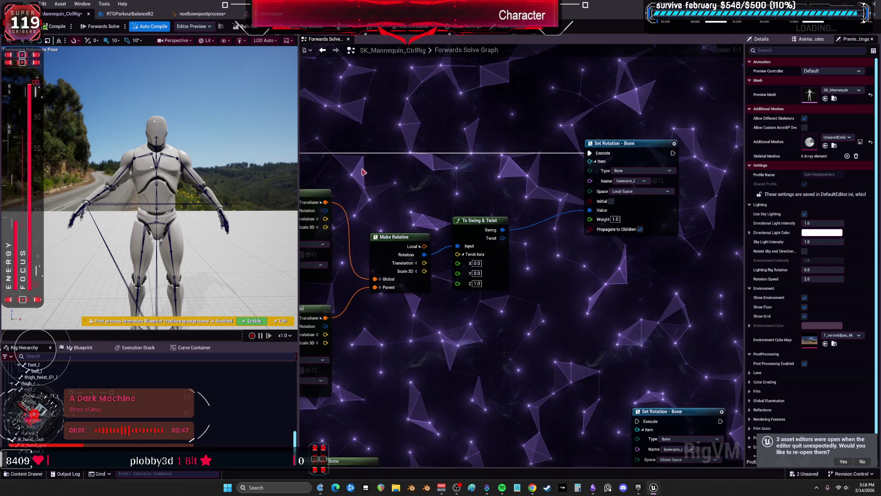
scroll(217, 244, up, 3)
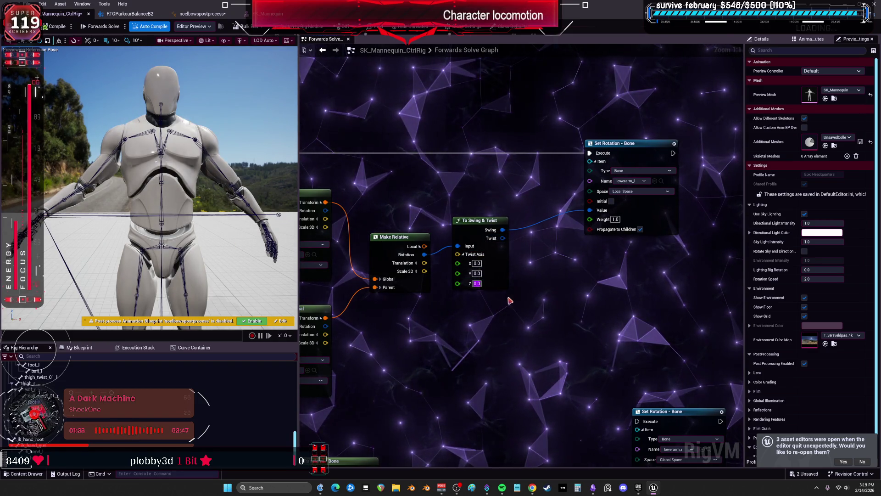
Step: Set the twist axis X component to 1.0 and compile the rig
click(477, 264)
text(1.0)
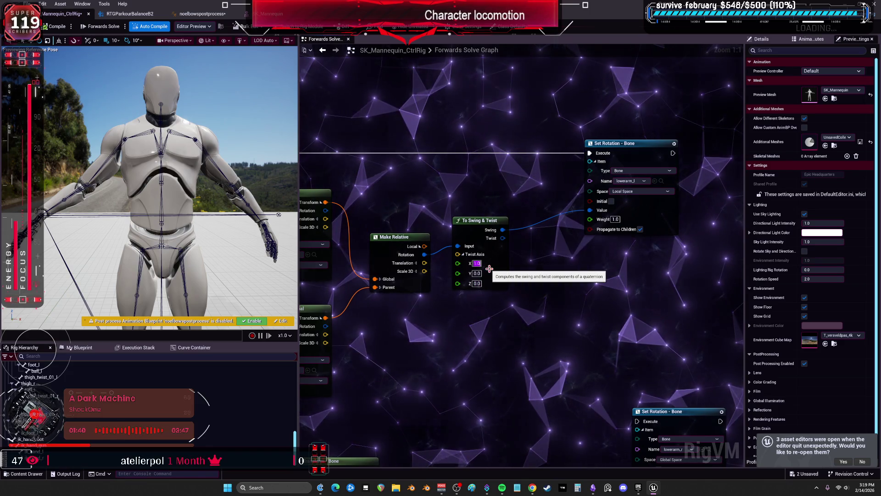
click(55, 28)
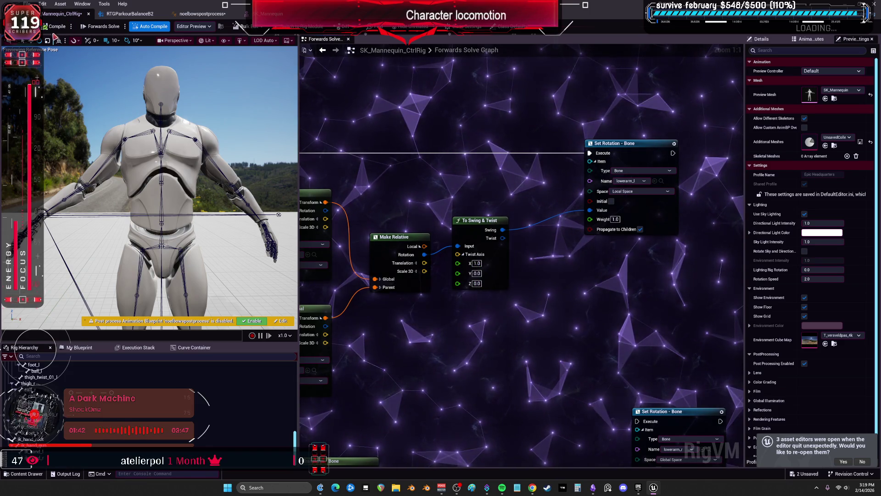
Step: Reconnect Set Rotation to the forwards solve and feed its Value from the Twist output
alt+click(591, 210)
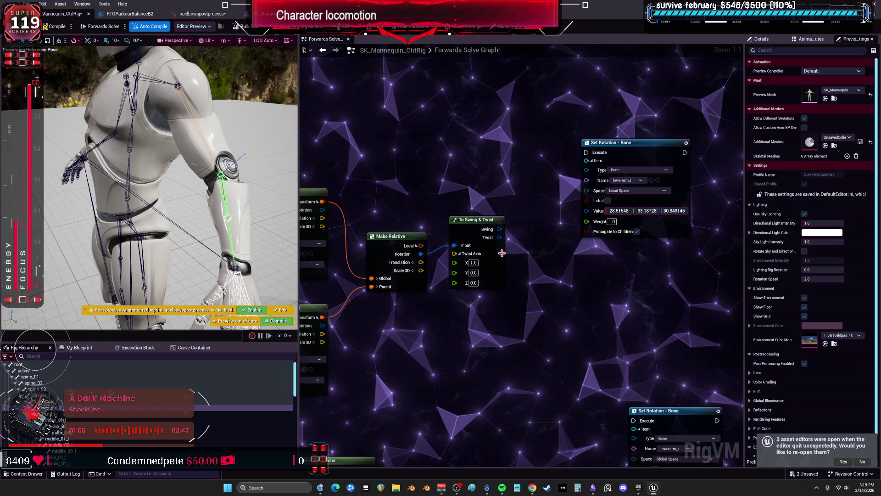
drag(500, 228, 586, 210)
click(57, 26)
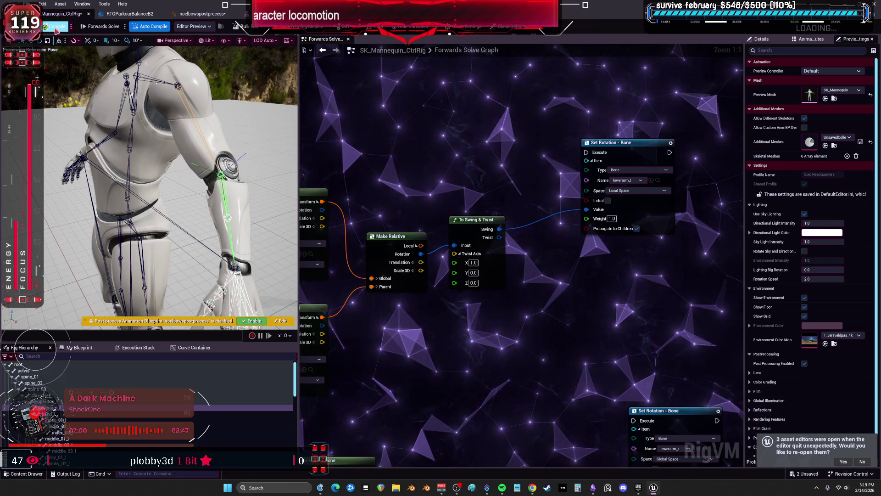
scroll(549, 213, down, 1)
drag(550, 212, 551, 207)
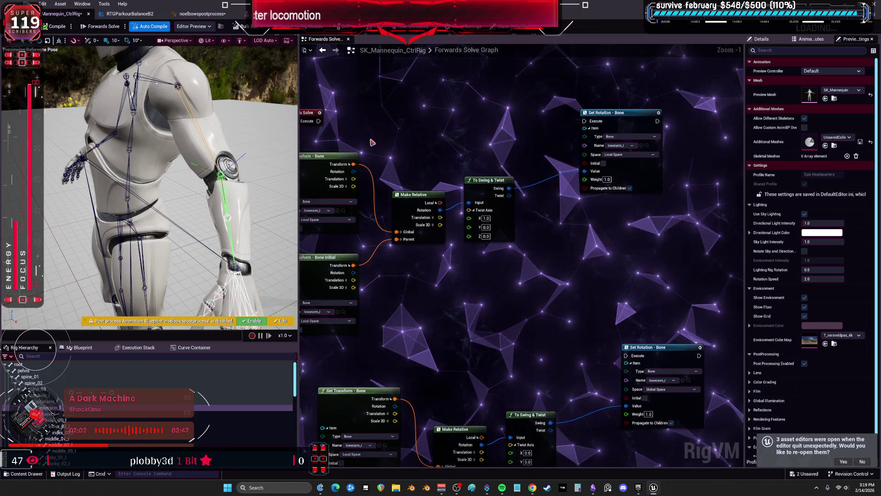
drag(589, 123, 585, 122)
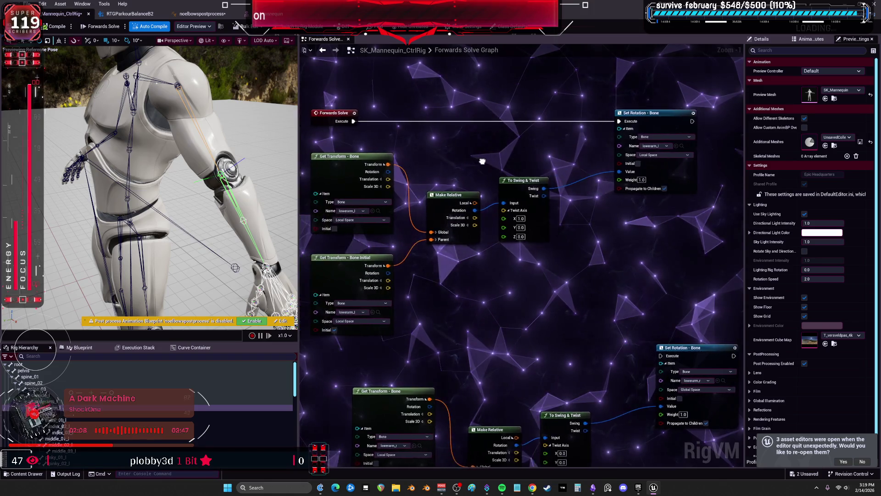
drag(493, 192, 498, 209)
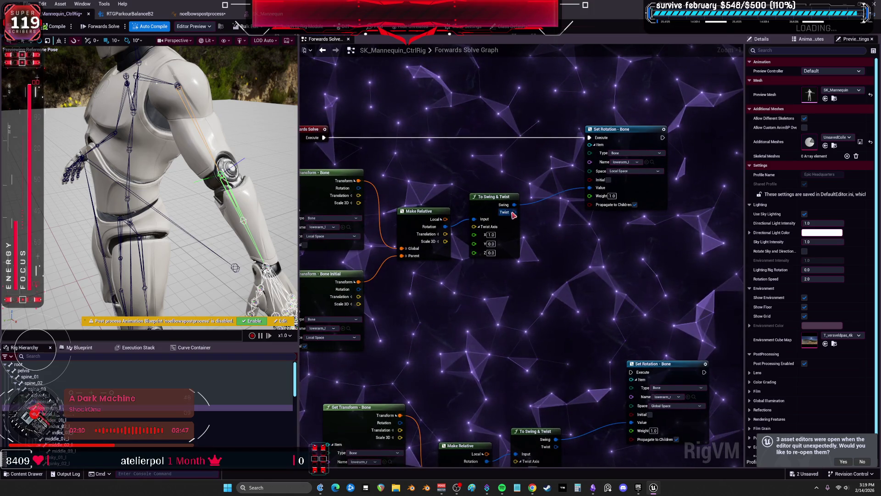
drag(591, 190, 591, 188)
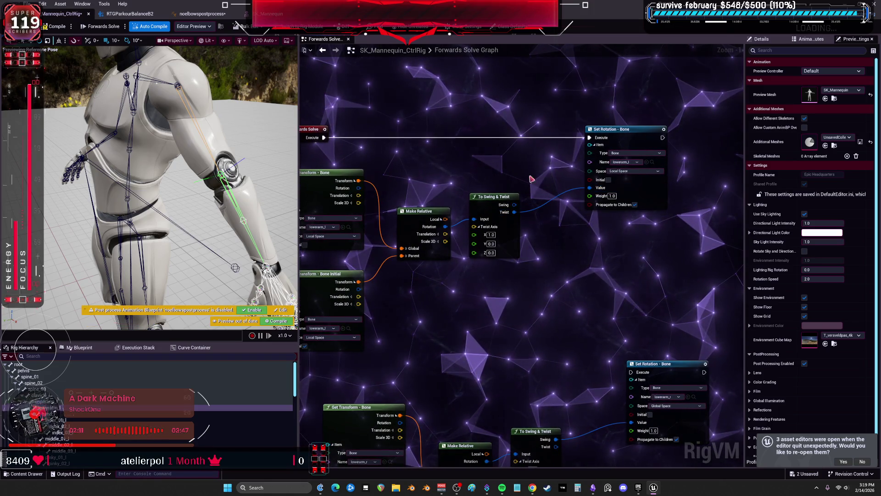
Step: Set the swing-twist twist axis to 0, 0, 1 and recompile the rig
click(53, 27)
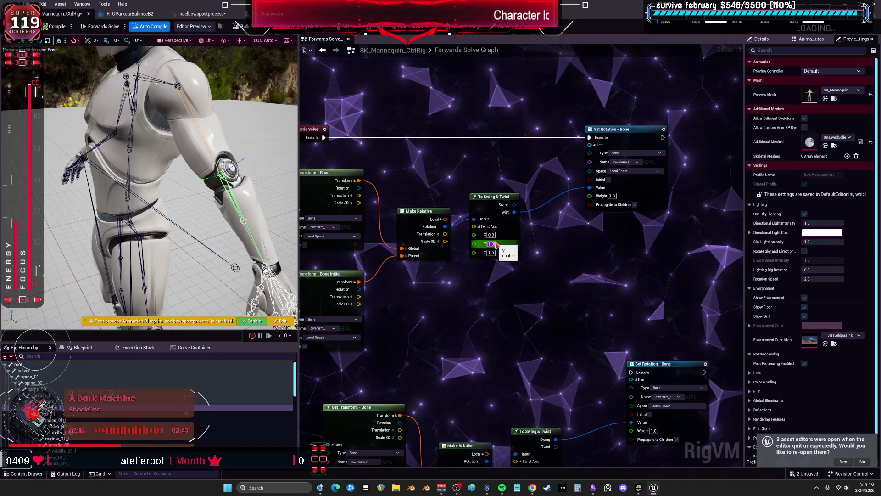
text(0)
key(Return)
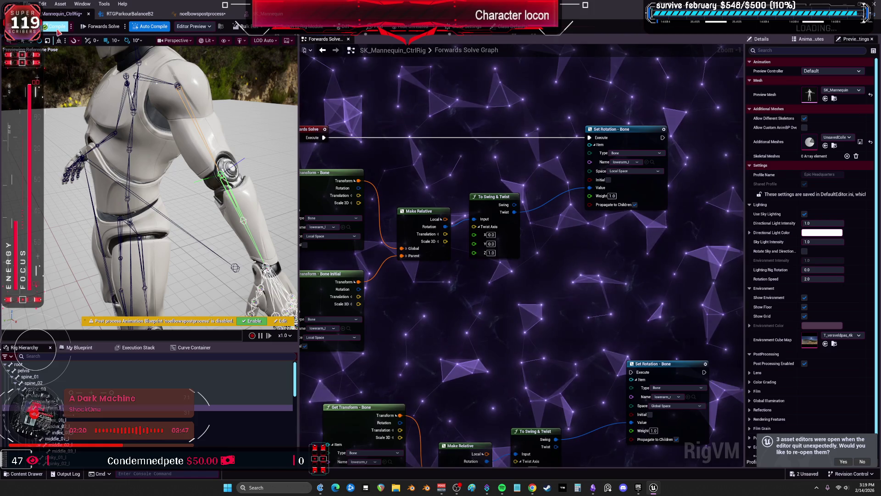
click(57, 26)
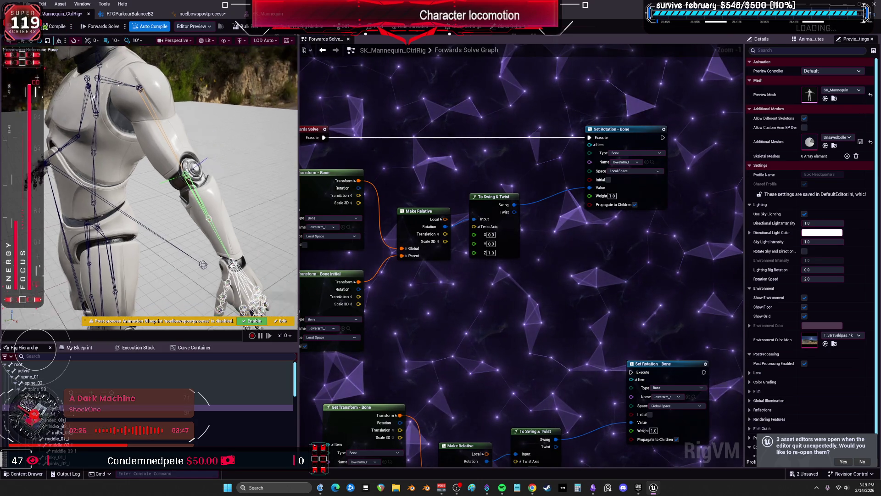
Step: Wire Make Relative's Rotation into To Swing & Twist's Input, then go to RTGParkourBalanceB2
click(620, 139)
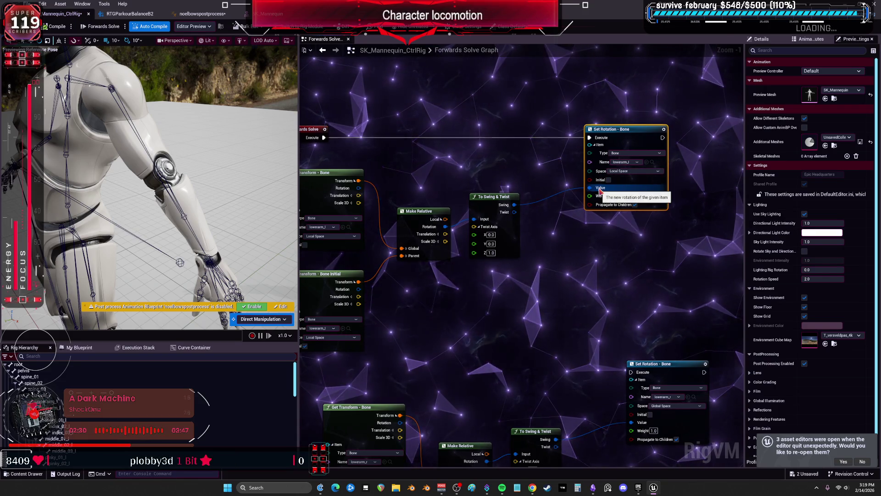
click(560, 248)
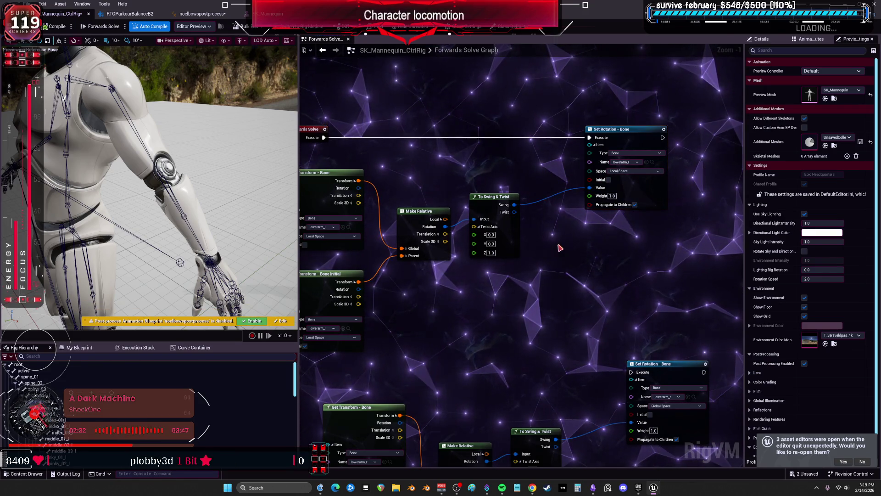
drag(560, 248, 584, 236)
click(507, 194)
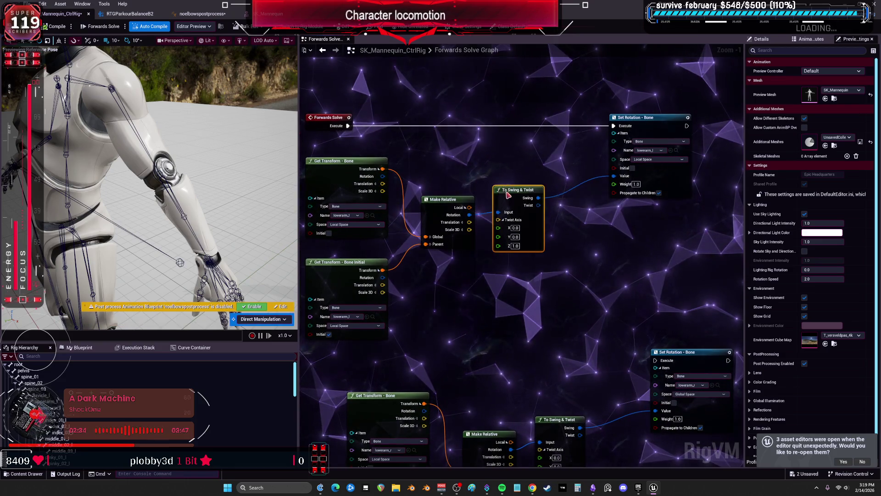
drag(507, 194, 502, 198)
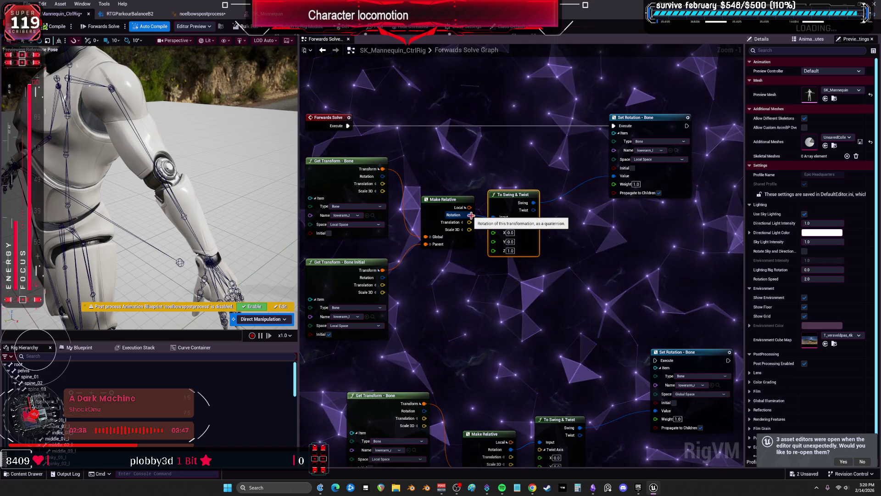
drag(471, 215, 494, 217)
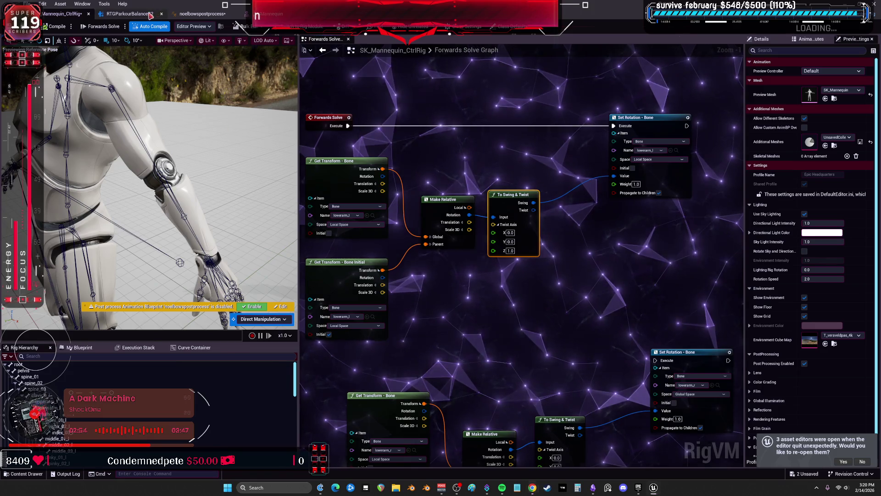
click(130, 14)
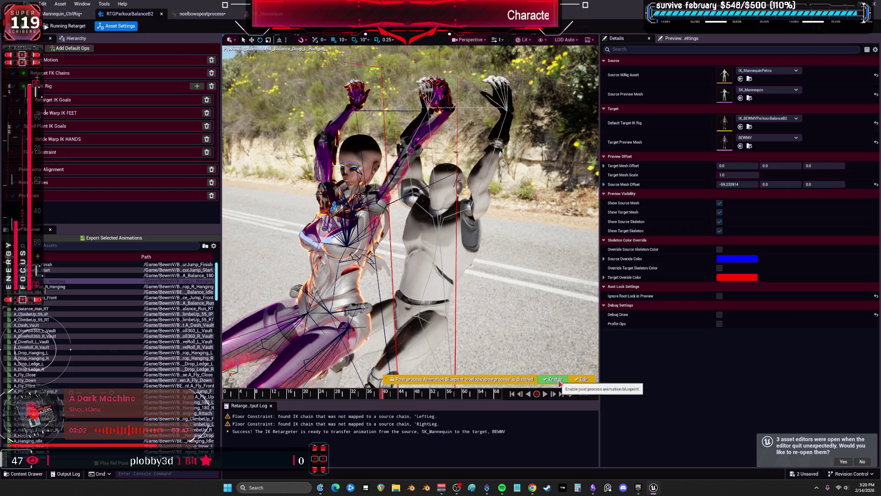
Step: Enable the post-process Anim Blueprint in the RTGParkourBalanceB2 preview, then return to SK_Mannequin_CtrlRig
click(556, 379)
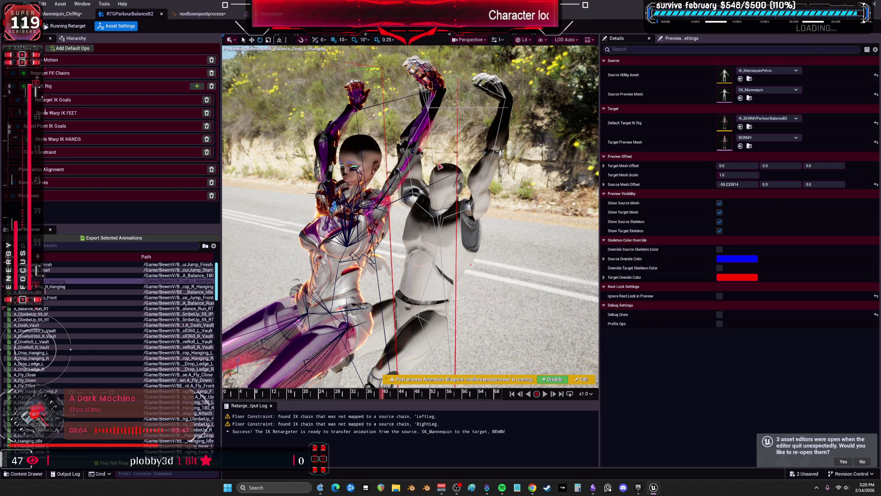
click(581, 379)
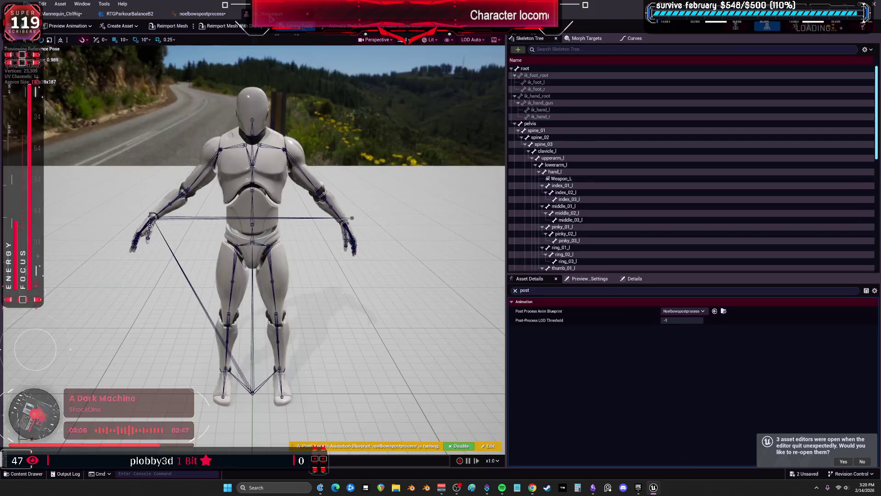
click(62, 14)
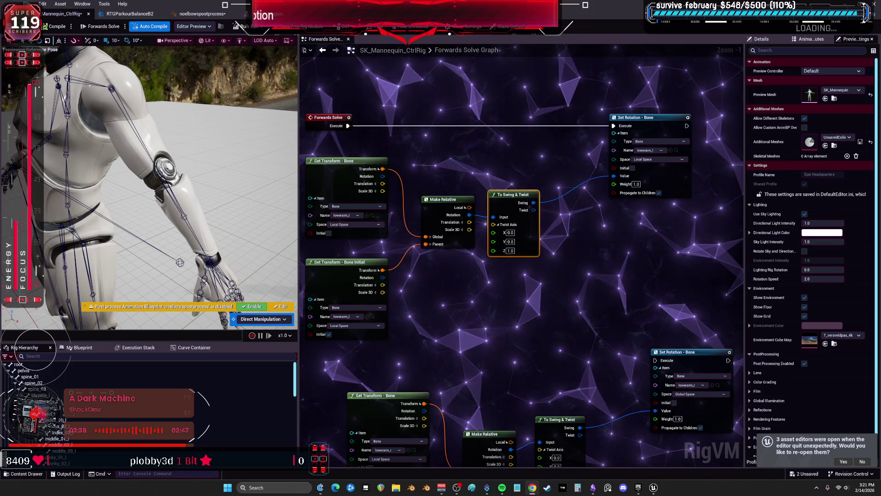
Step: Pan and zoom the graph to frame the swing-twist, Forwards Solve and Get Transform nodes
drag(438, 293, 467, 302)
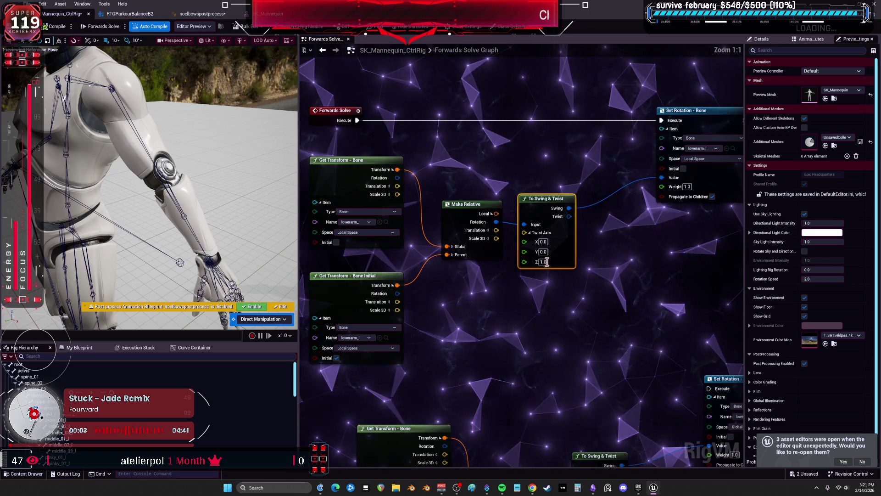
scroll(603, 251, up, 1)
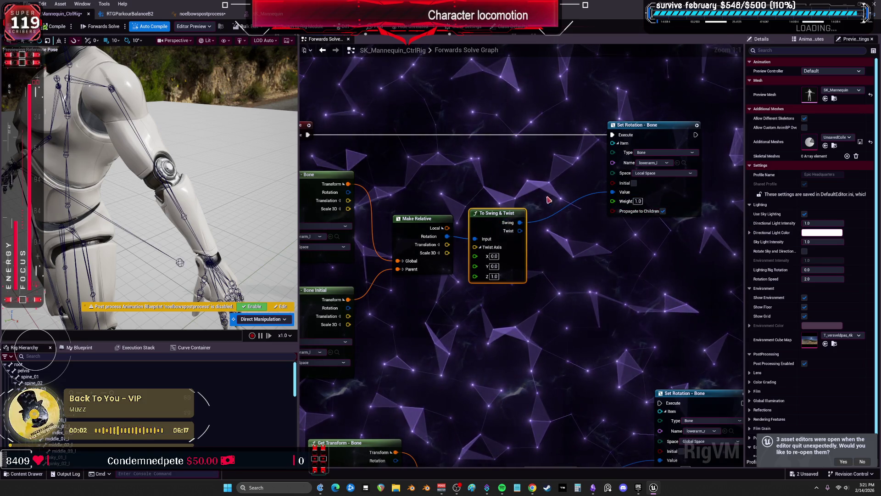
drag(526, 170, 500, 172)
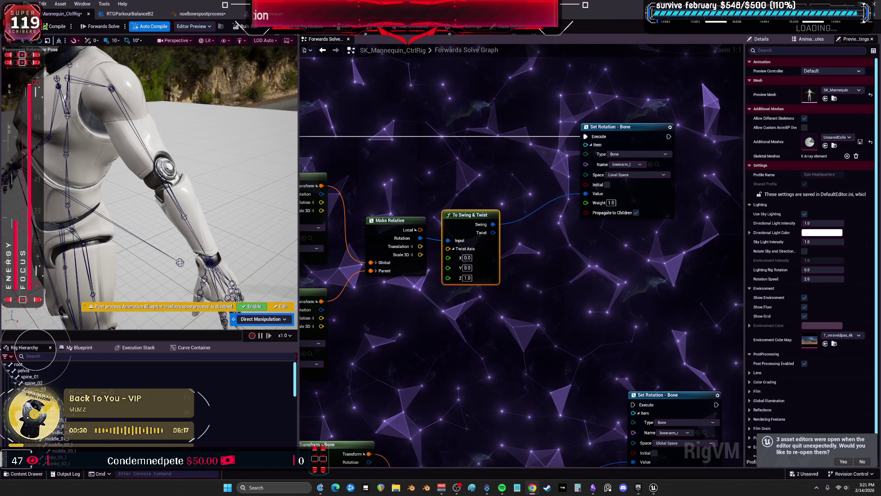
mouse_move(362, 77)
mouse_down()
mouse_move(454, 128)
mouse_move(470, 148)
mouse_up()
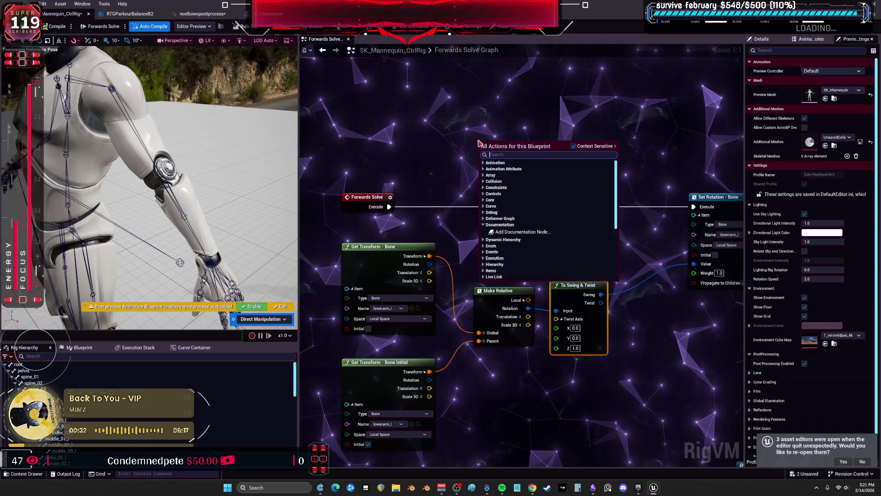
Step: Add a Rotation Constraint node and drive it from Forwards Solve's execution
text(clamp)
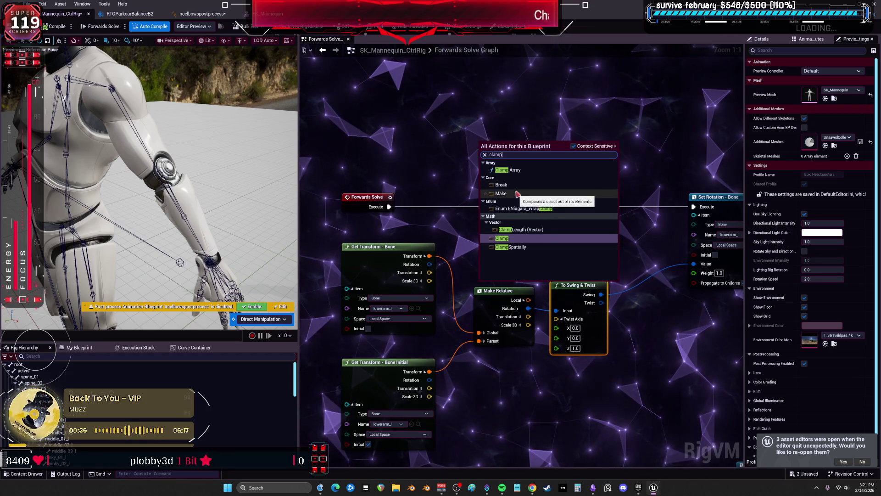
click(573, 146)
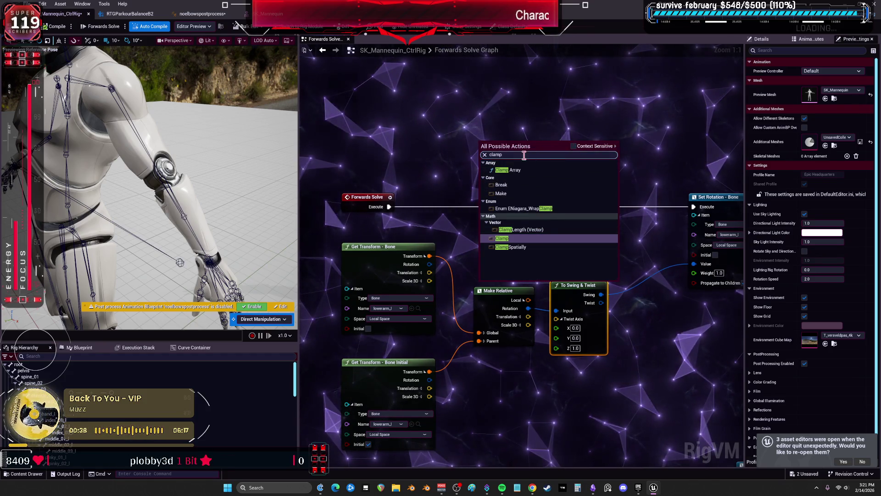
text(rotaiton)
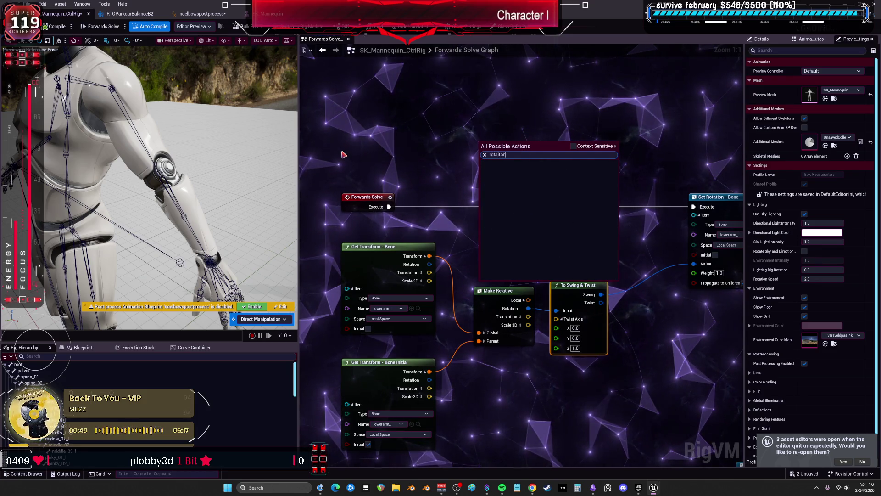
key(BackSpace)
key(BackSpace)
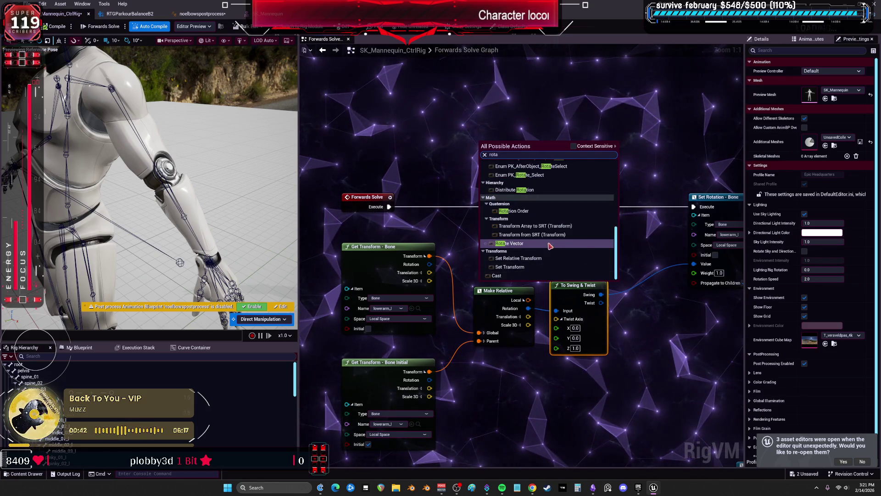
scroll(552, 266, up, 5)
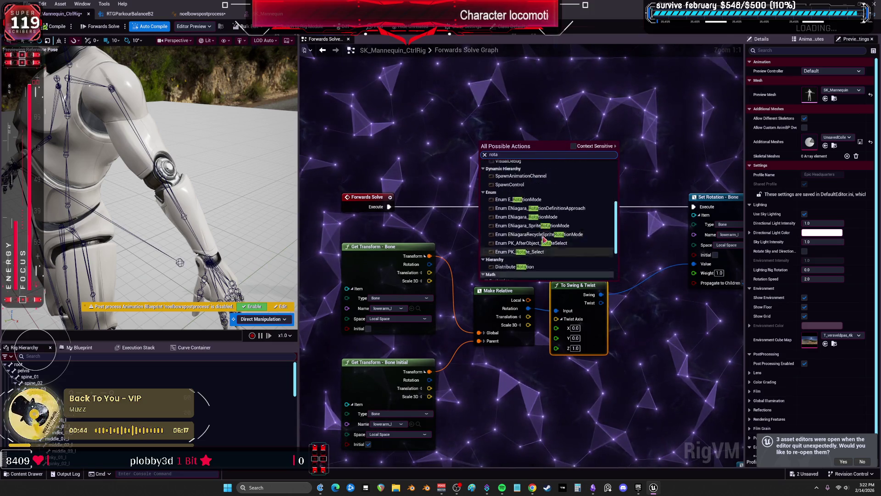
scroll(552, 235, up, 3)
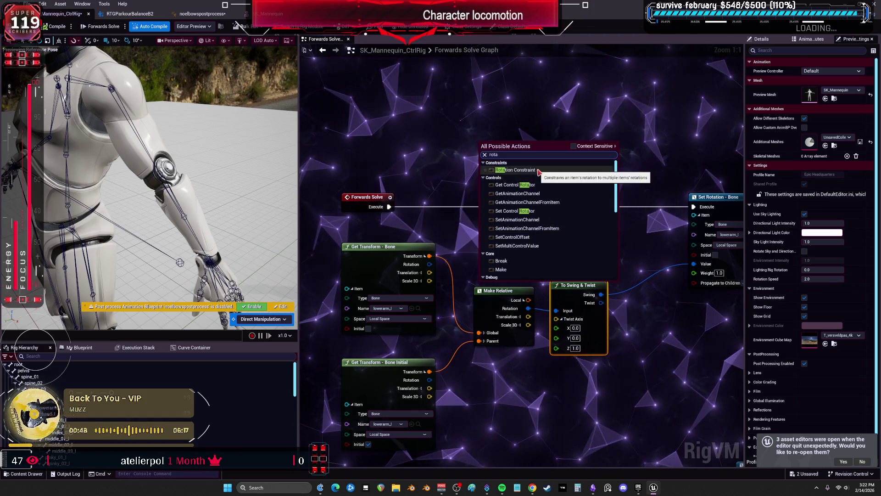
click(523, 169)
drag(557, 130, 579, 102)
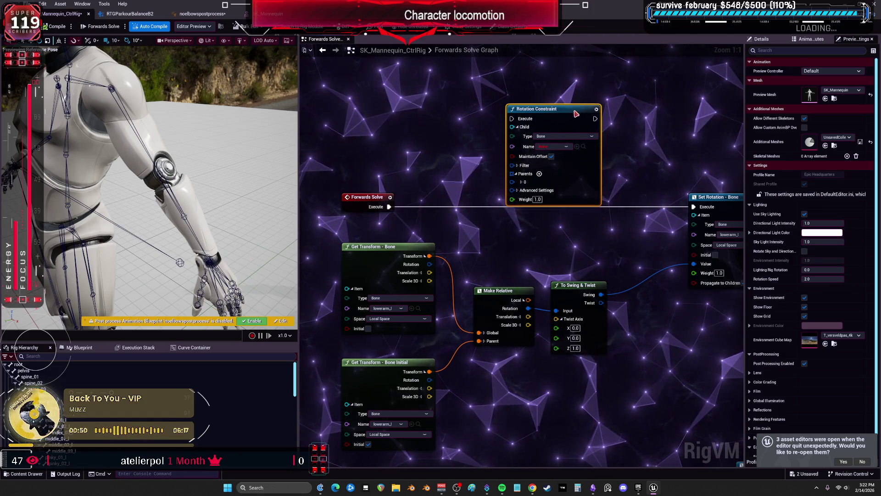
drag(397, 202, 517, 108)
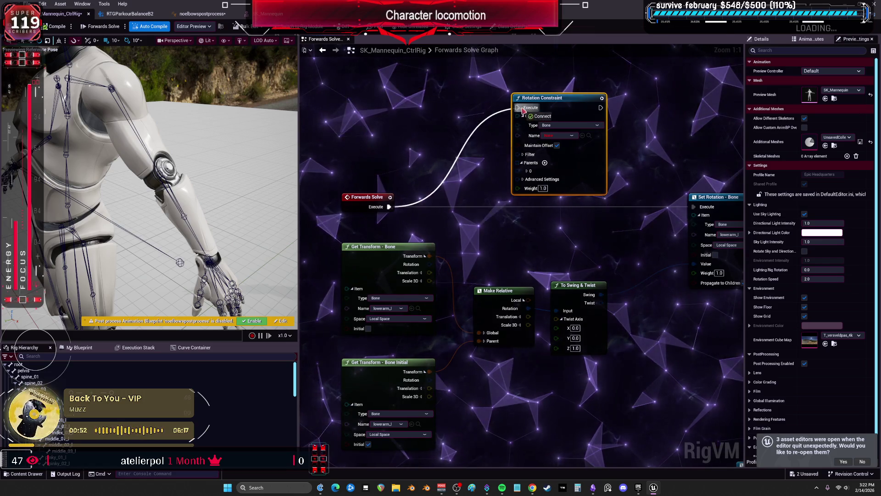
Step: Restrict the Rotation Constraint's filter to the Z axis only, clearing X and Y
click(555, 136)
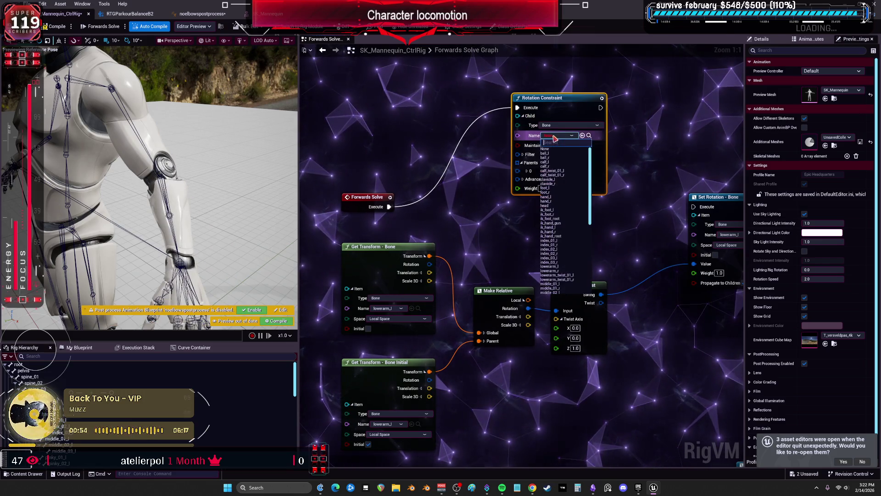
scroll(570, 234, down, 1)
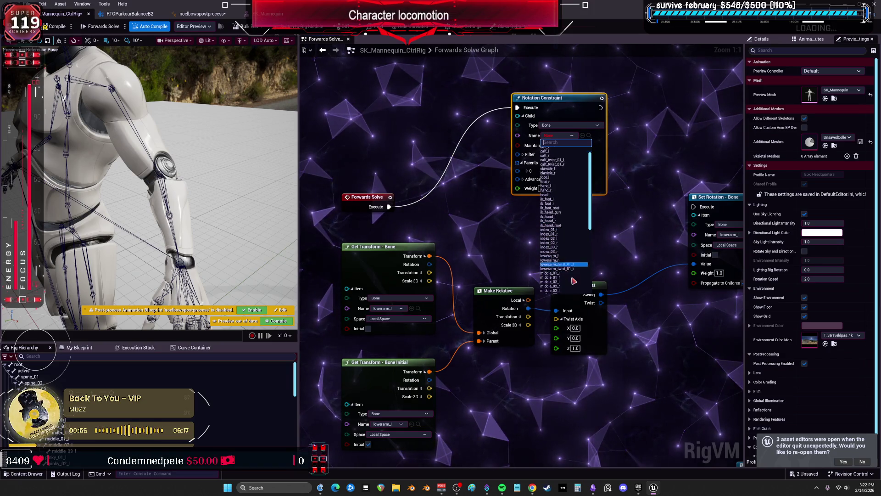
scroll(532, 202, up, 1)
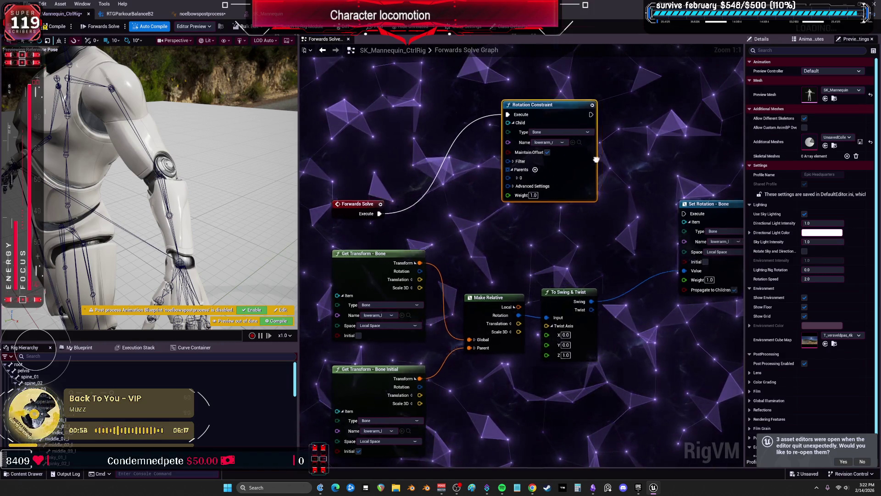
click(481, 173)
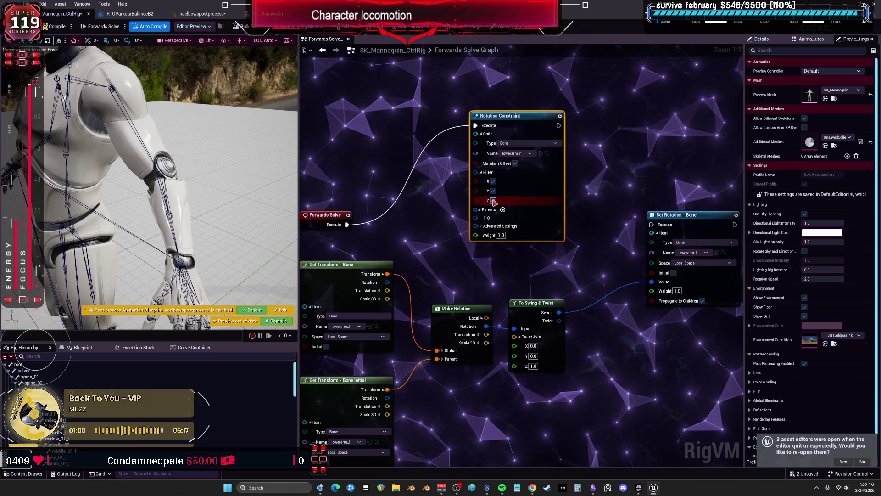
click(493, 200)
click(492, 191)
click(493, 181)
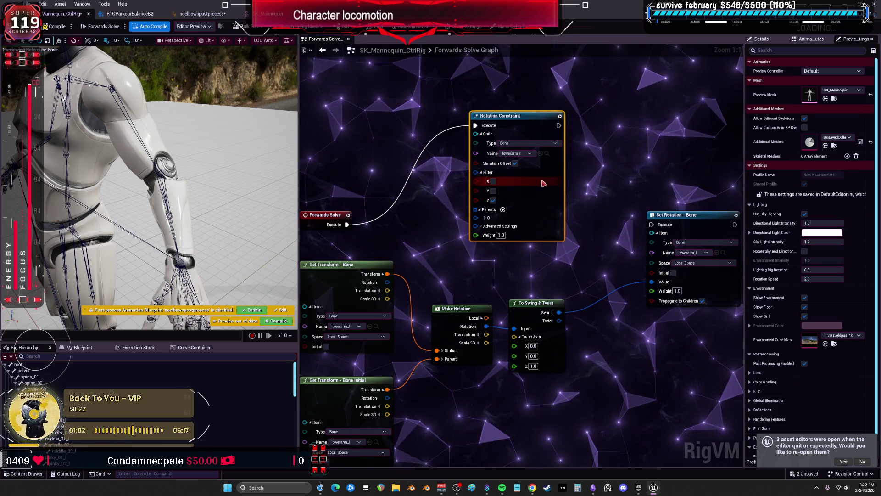
drag(674, 215, 668, 264)
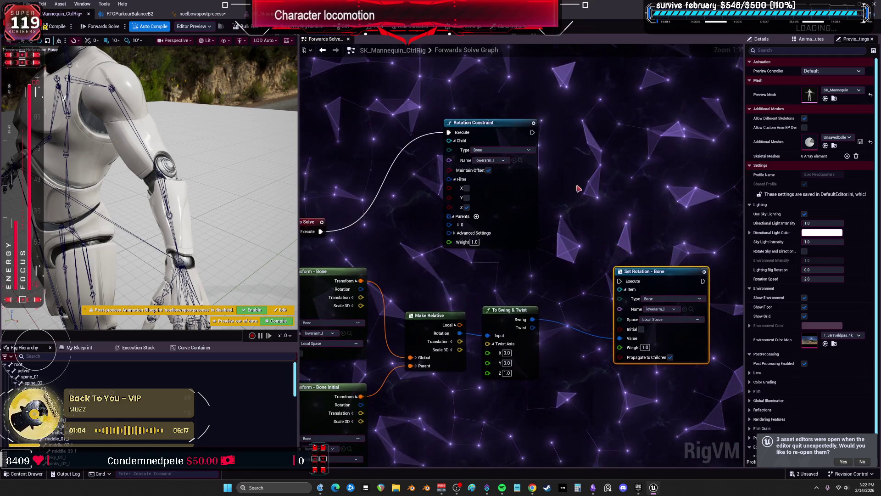
Step: Duplicate the Rotation Constraint, chain it after the original, keeping lowerarm_r as its bone
click(505, 191)
key(ctrl+c)
key(ctrl+v)
mouse_move(532, 133)
mouse_down()
mouse_move(564, 159)
mouse_move(597, 117)
mouse_up()
click(608, 154)
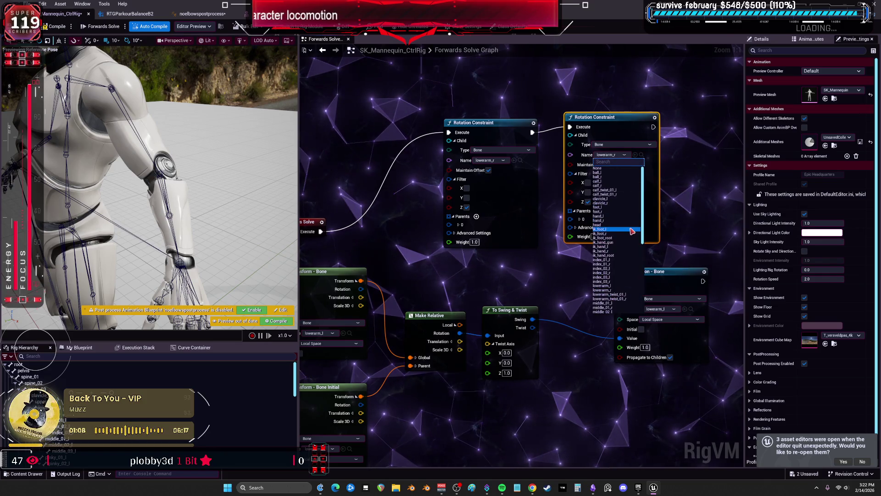
scroll(615, 243, down, 3)
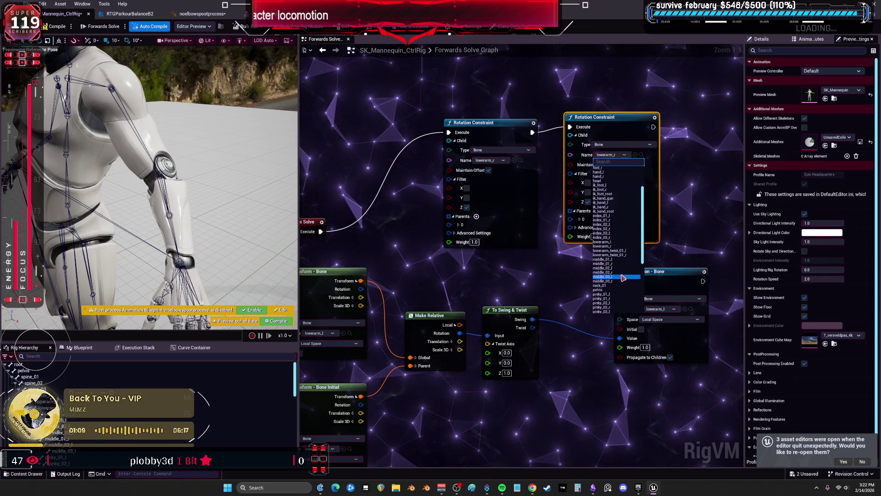
click(601, 245)
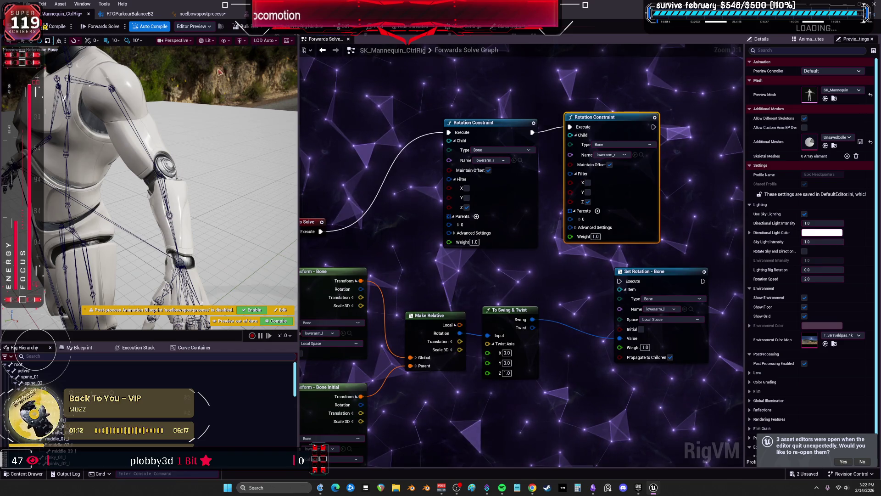
click(129, 14)
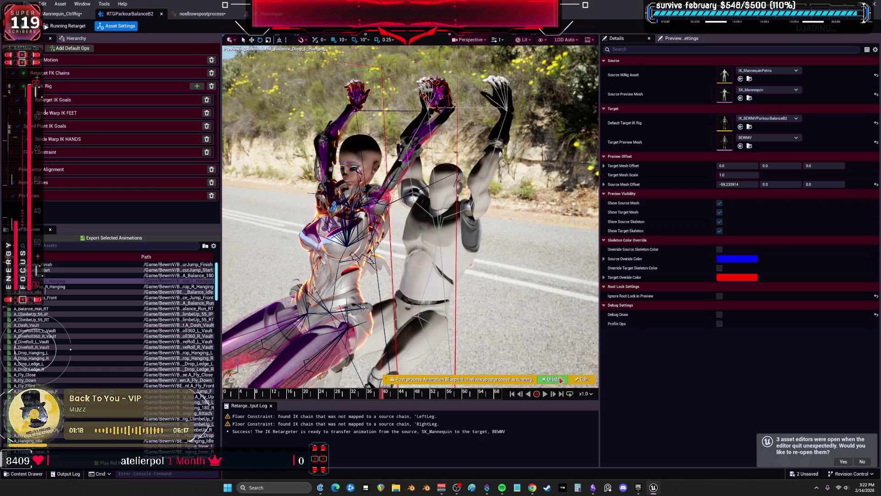
Step: Disable the noelbowspostprocess post-process Anim Blueprint in the retarget preview and return to the Control Rig
click(554, 379)
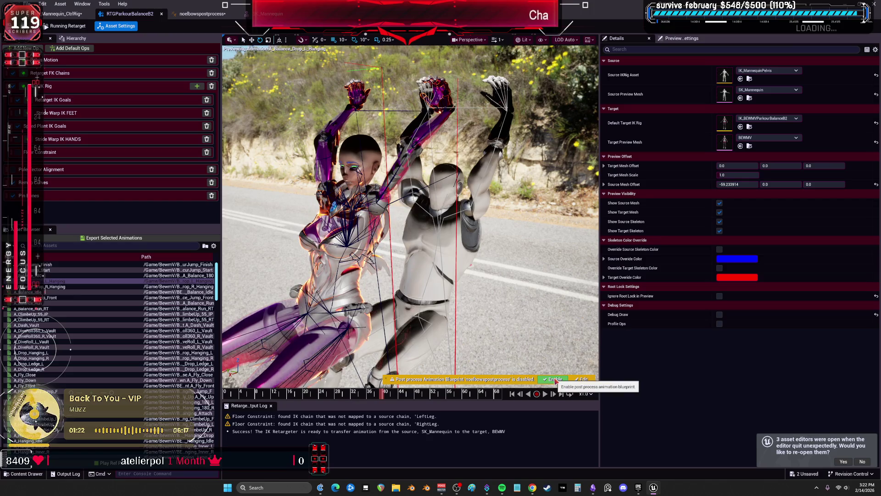
click(583, 379)
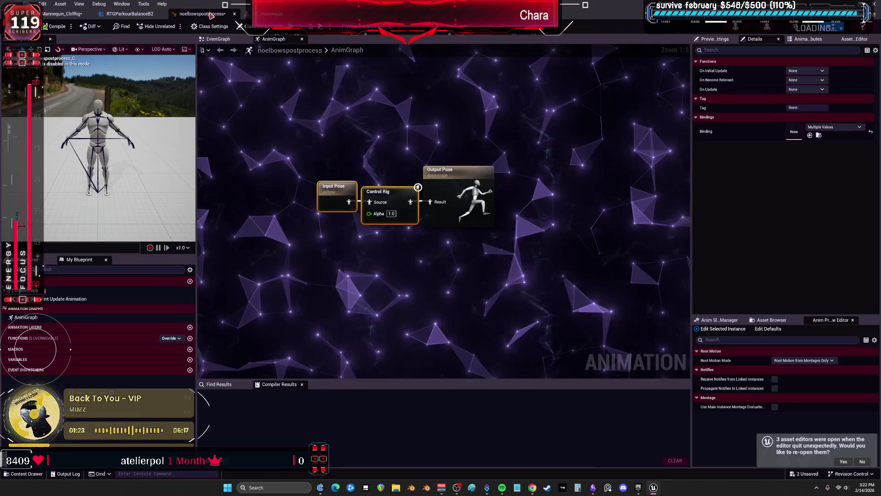
click(69, 15)
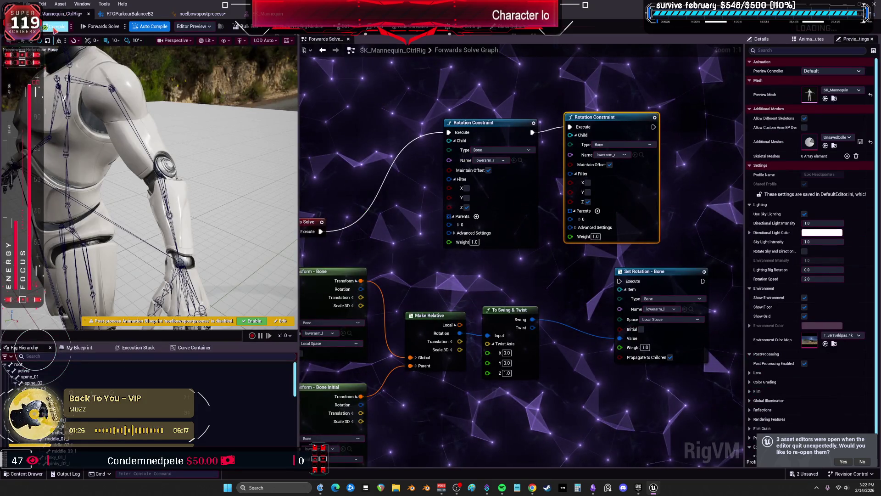
click(170, 224)
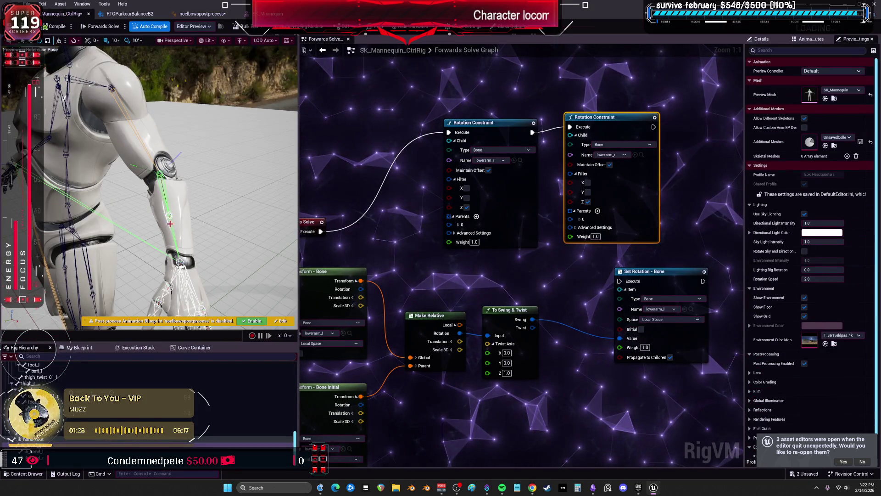
Step: Disconnect Swing from Set Rotation and run Set Rotation between Forwards Solve and the constraints
mouse_move(293, 229)
mouse_down()
mouse_move(362, 259)
mouse_move(329, 205)
mouse_up()
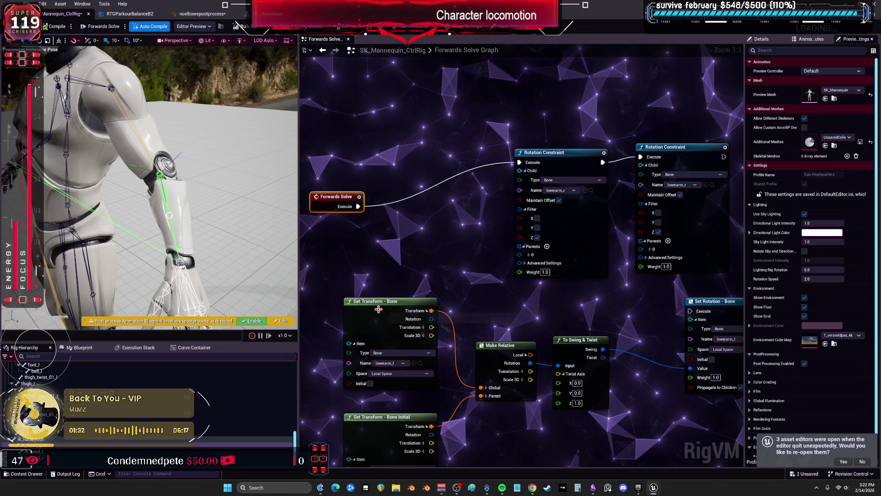
alt+click(691, 367)
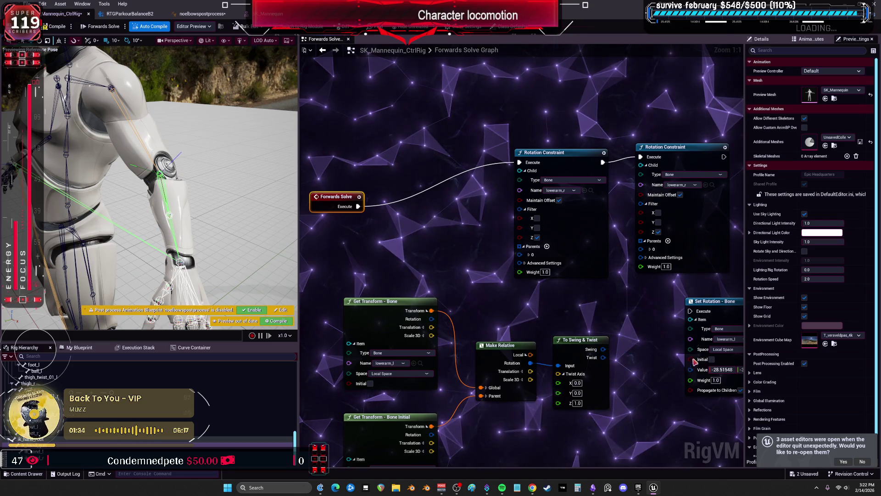
drag(714, 301, 399, 196)
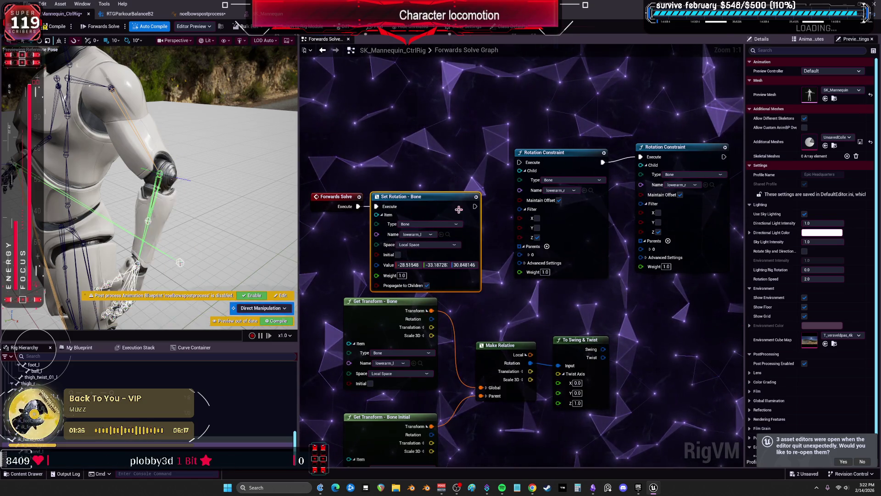
drag(475, 206, 490, 196)
drag(427, 201, 437, 162)
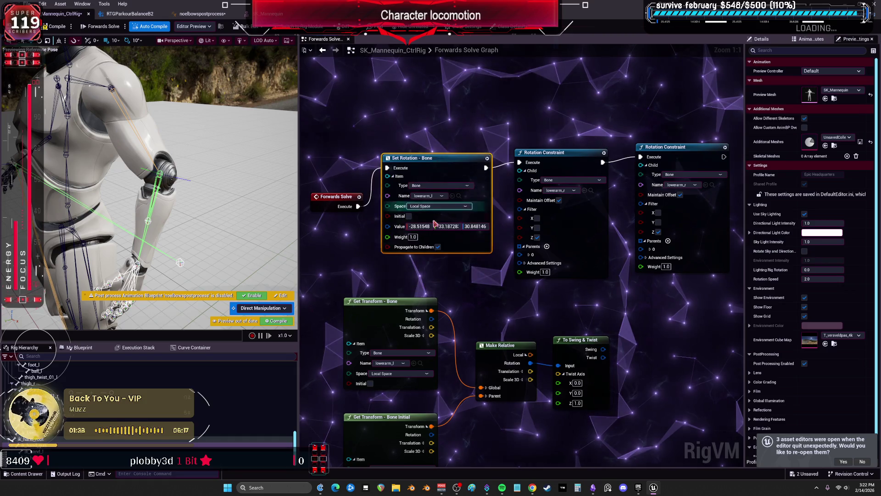
Step: Set the lowerarm_l Set Rotation value to 85, 0, 0
text(0)
key(Tab)
text(0)
key(Tab)
text(0)
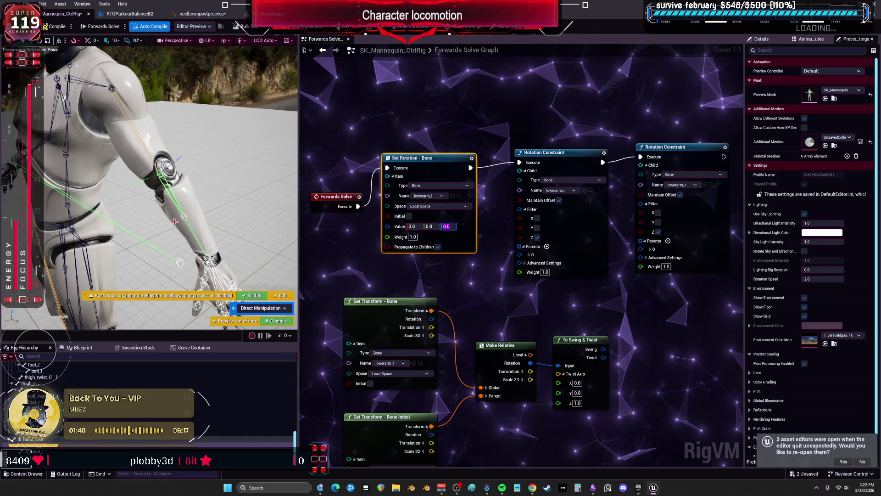
key(Return)
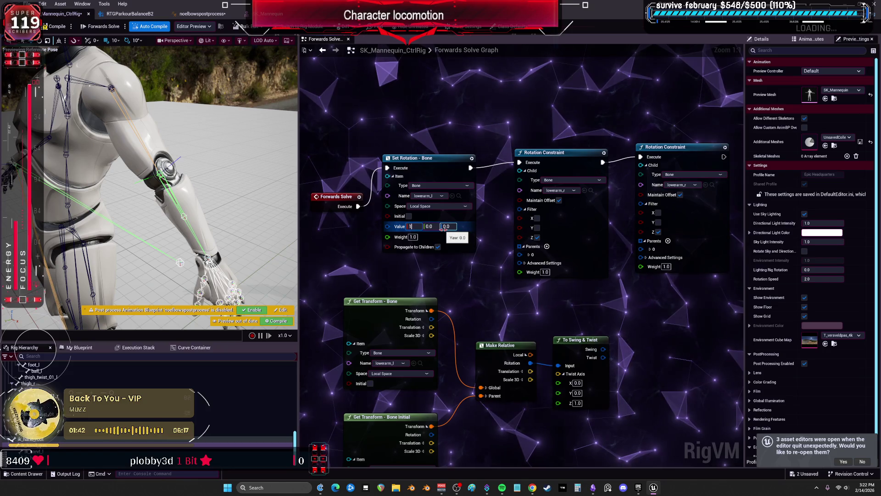
key(Return)
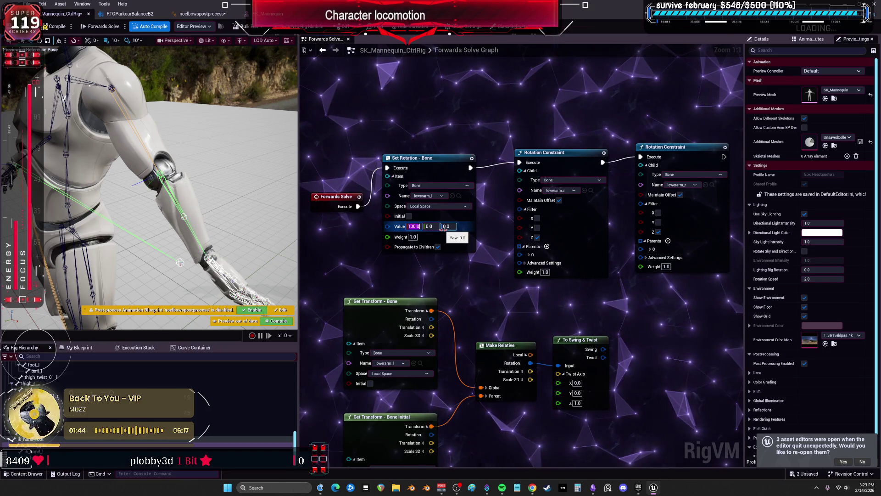
drag(209, 214, 208, 214)
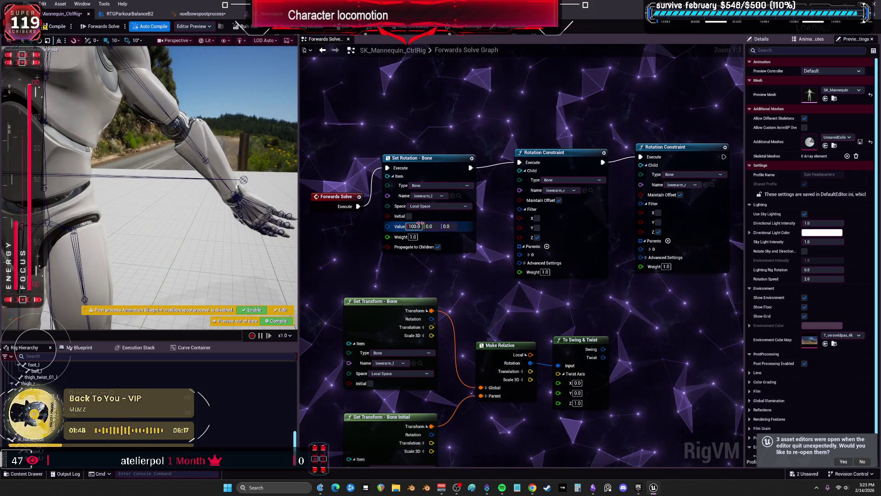
text(6)
key(Return)
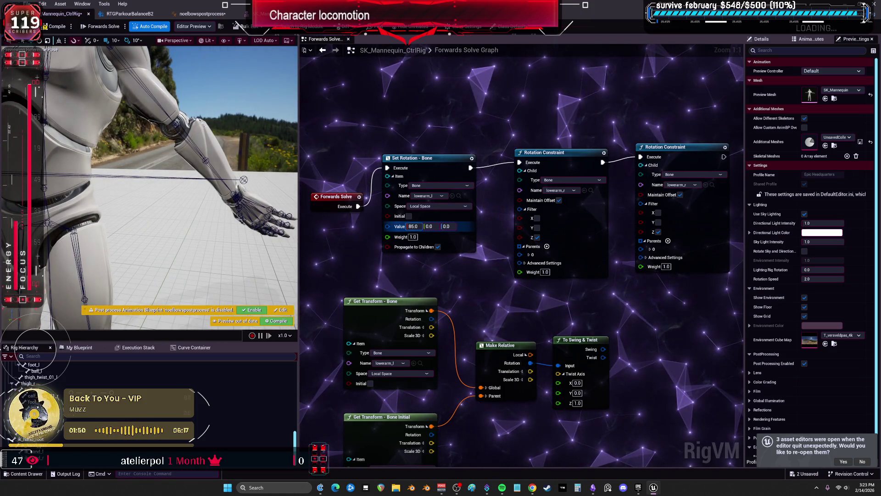
drag(412, 226, 570, 228)
Step: Clear Z from both Rotation Constraint filters and rearrange the two constraint nodes
click(537, 237)
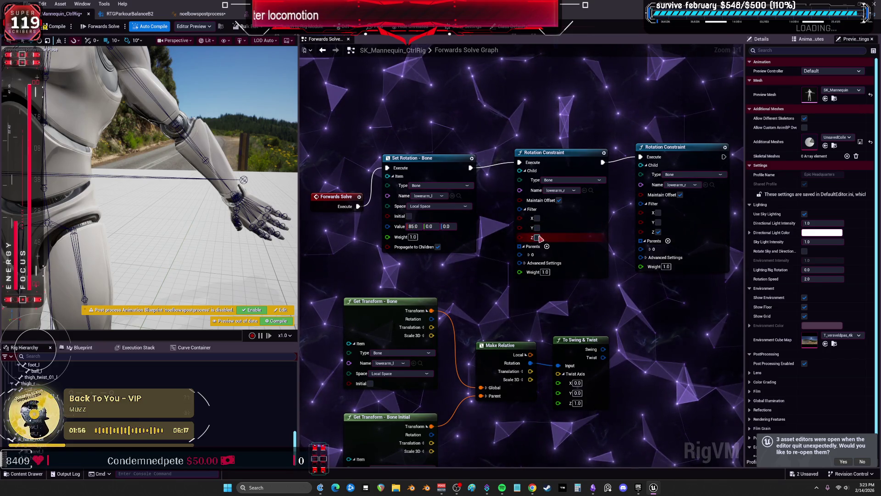
click(658, 231)
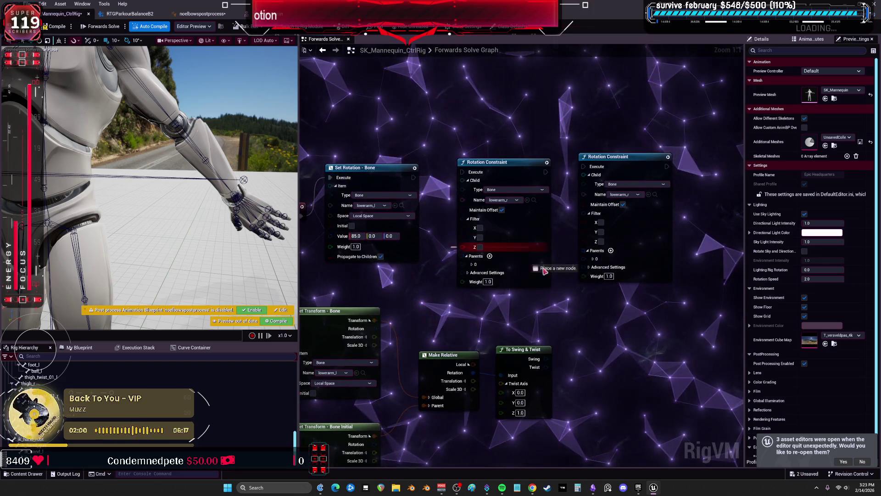
drag(504, 162, 637, 295)
drag(628, 180, 490, 150)
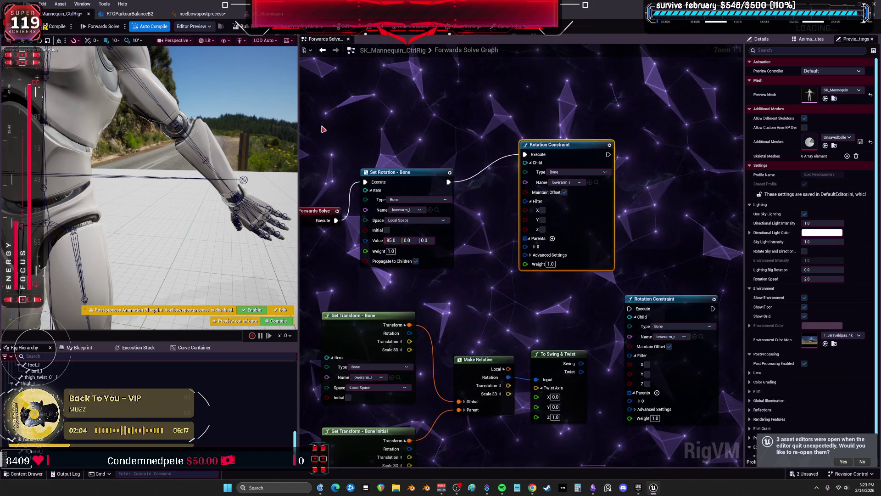
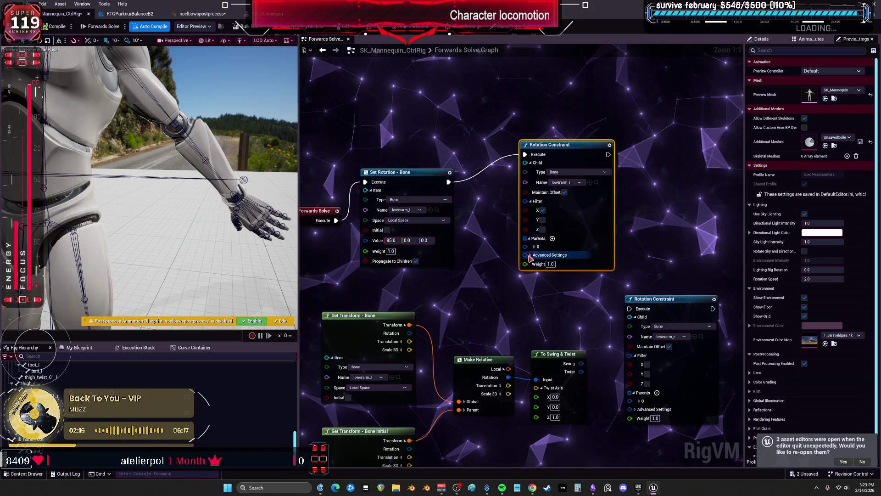
Step: Expand the Rotation Constraint's advanced settings and enable Filter X
drag(530, 257, 542, 115)
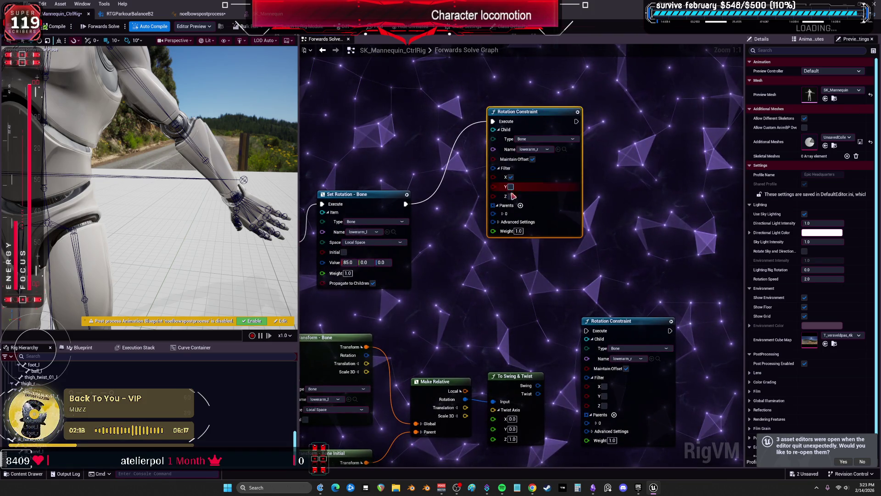
click(498, 222)
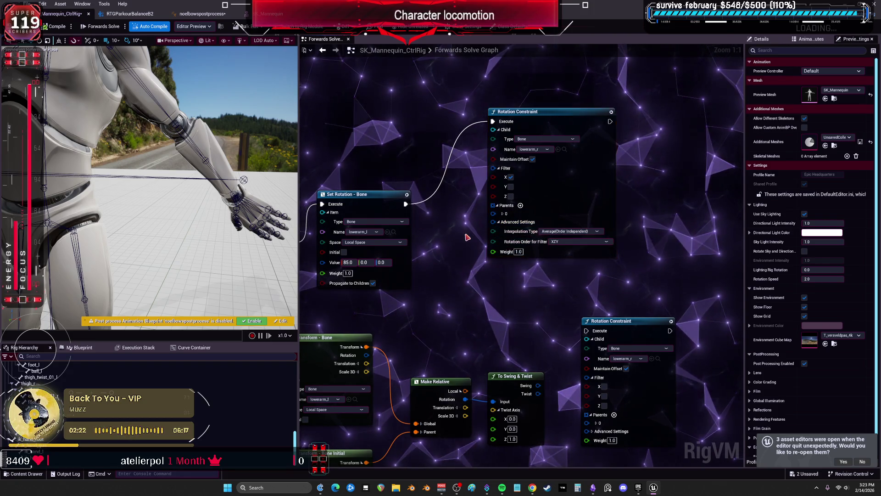
drag(466, 237, 589, 246)
drag(393, 242, 367, 186)
drag(491, 207, 491, 190)
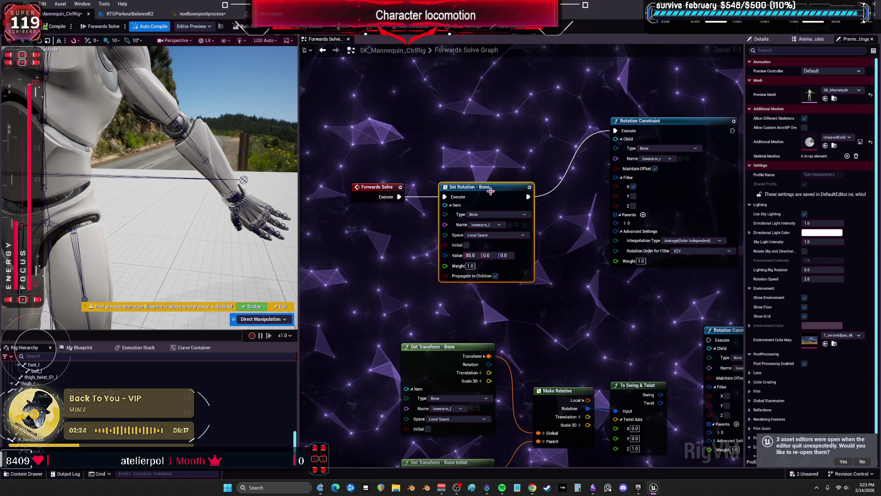
mouse_move(681, 132)
mouse_down()
mouse_move(641, 135)
mouse_move(637, 148)
mouse_up()
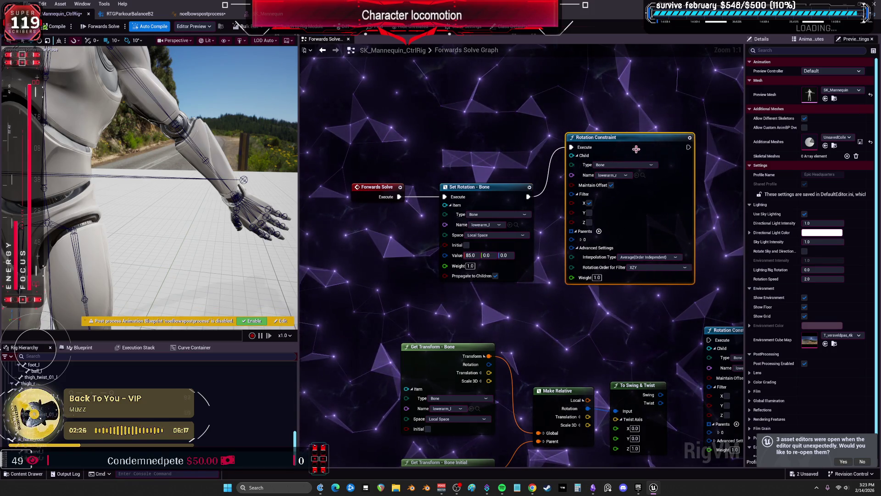
click(589, 203)
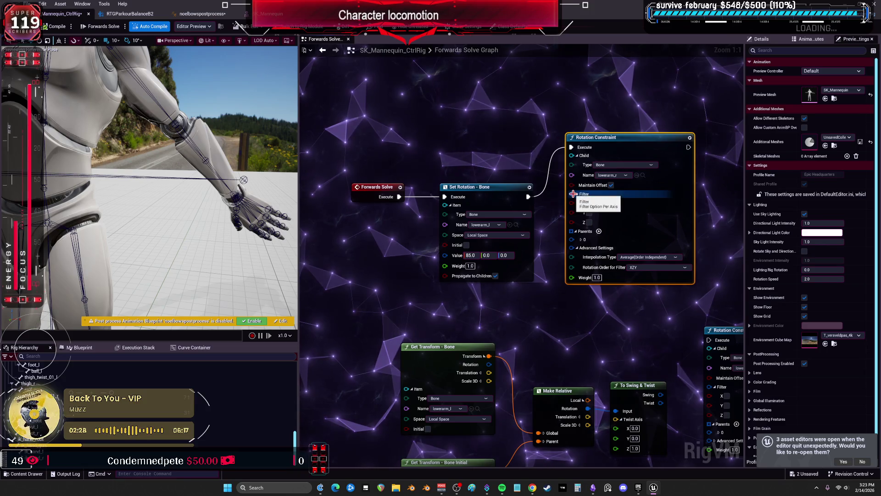
drag(552, 228, 470, 223)
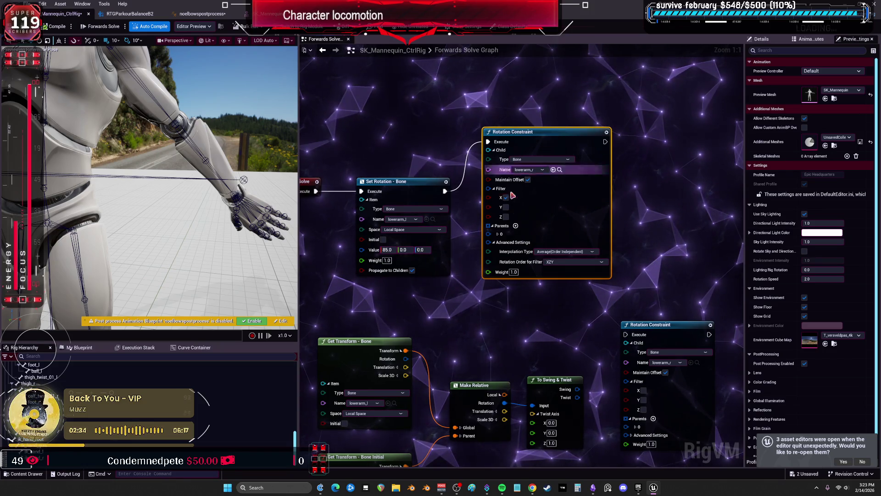
Step: Set the constraint's first parent to Item Type Bone, name lowerarm_r
click(498, 234)
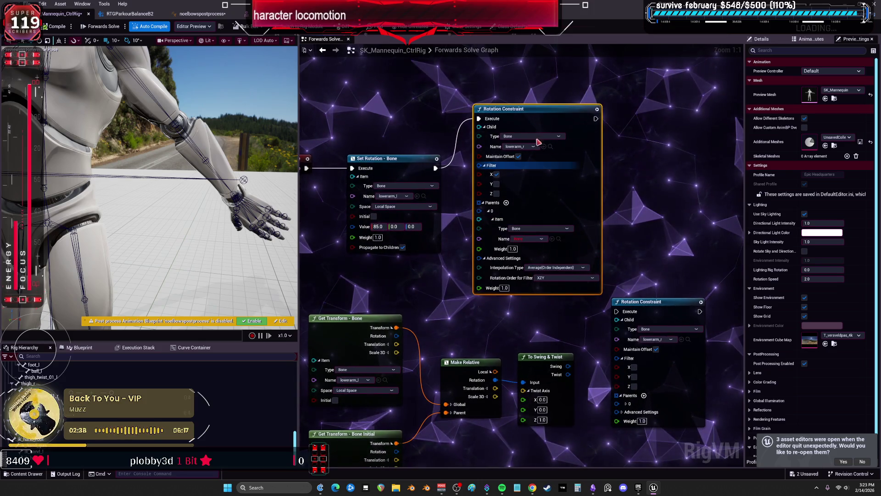
click(493, 218)
drag(519, 136, 536, 120)
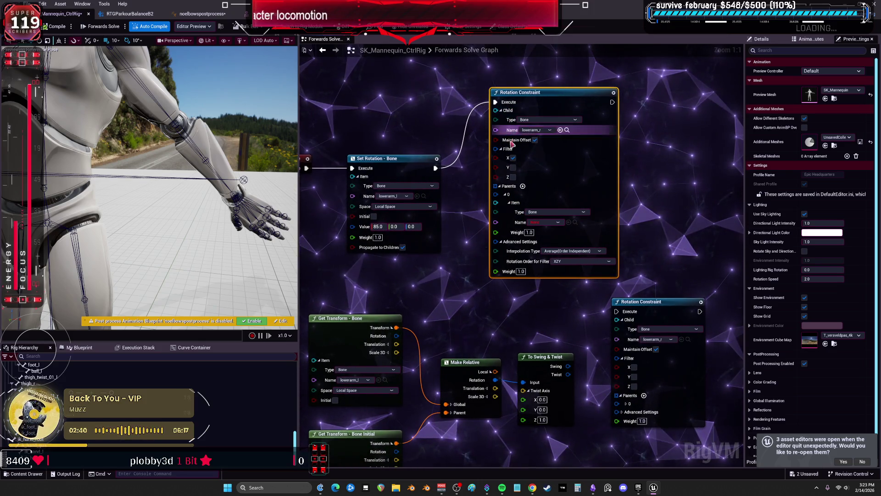
click(555, 212)
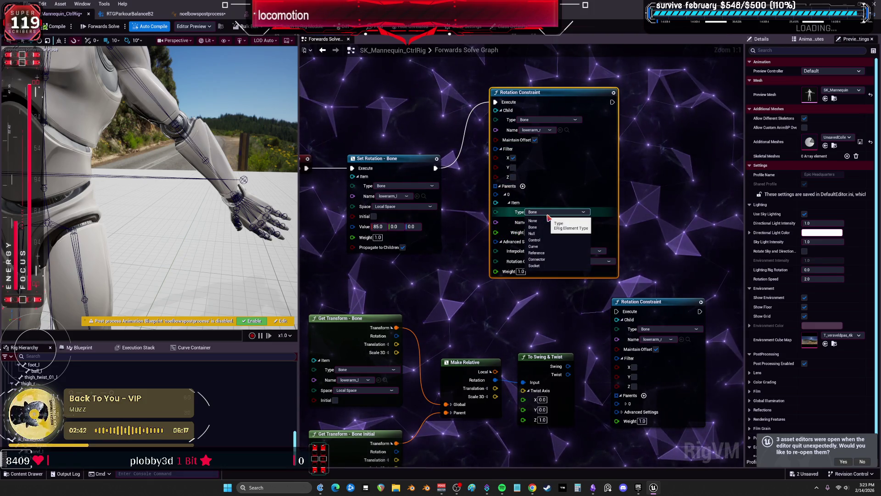
click(544, 227)
click(546, 222)
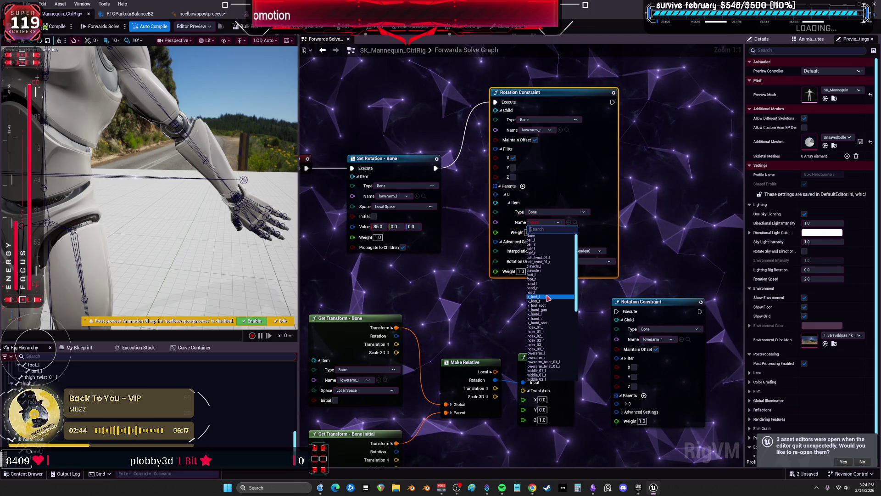
click(550, 358)
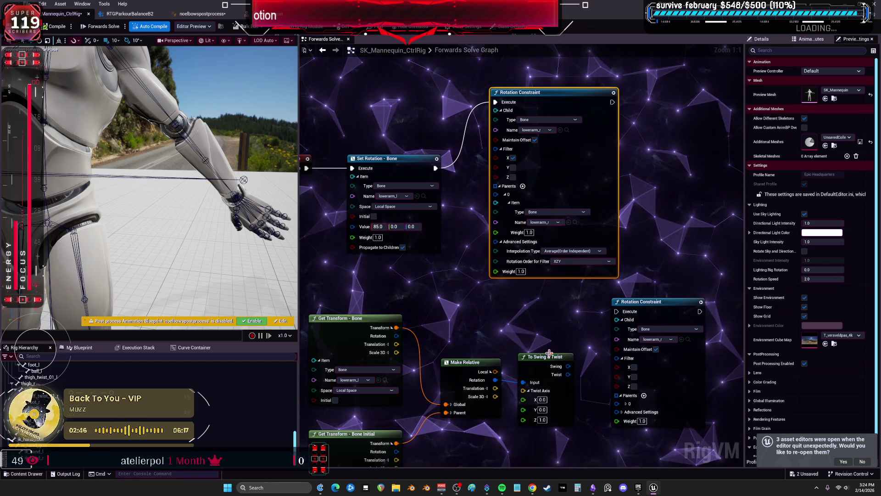
click(546, 222)
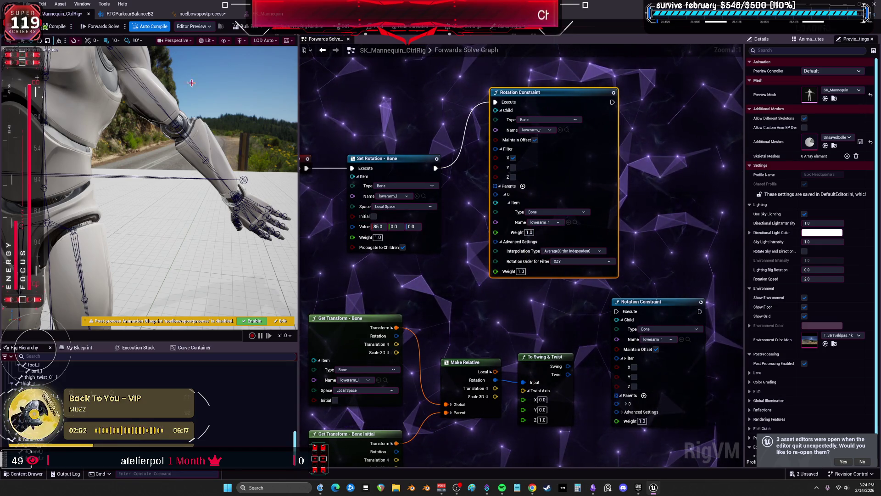
click(385, 227)
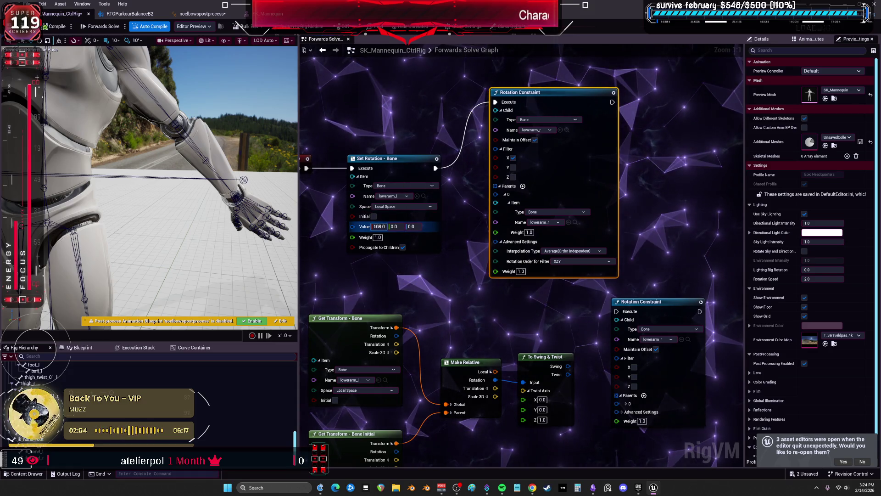
text(15)
Step: Set the Set Rotation - Bone value to 77, 38, 47
mouse_move(393, 226)
mouse_down()
mouse_move(376, 226)
mouse_move(394, 226)
mouse_up()
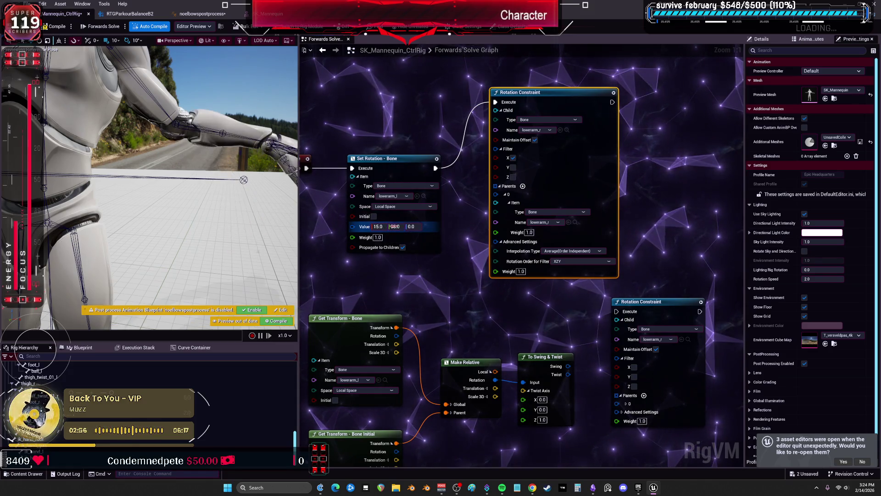
text(47)
click(379, 226)
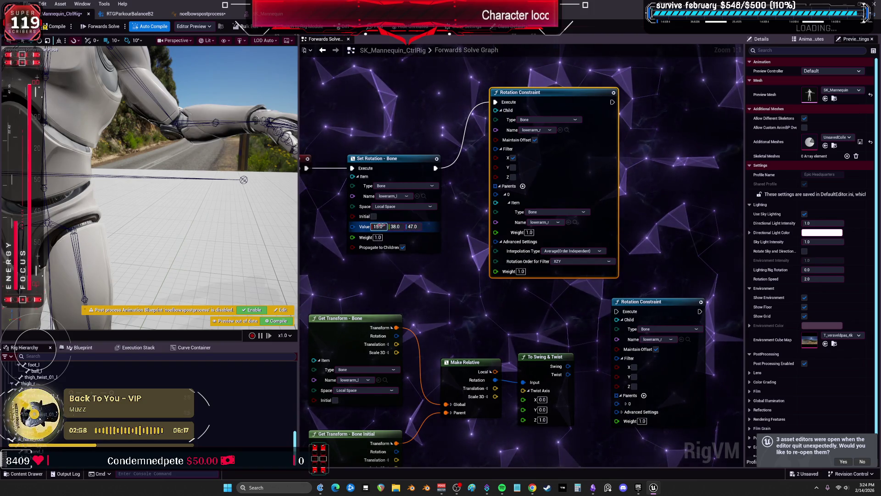
key(Return)
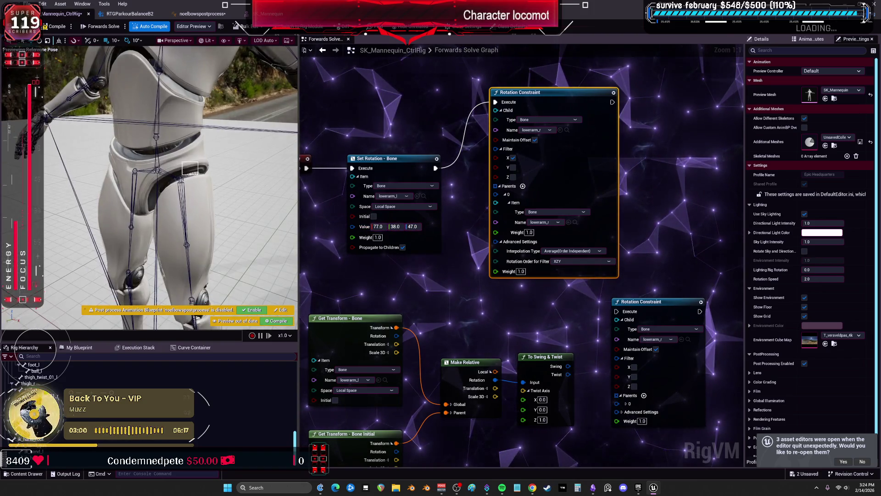
drag(151, 183, 201, 167)
Step: Enable Filter Y and Z so the Rotation Constraint filters all three axes
click(513, 167)
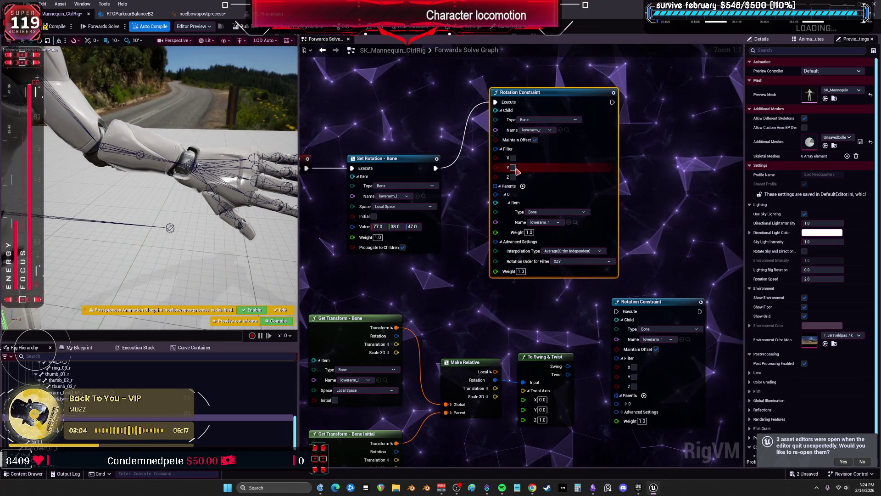
click(513, 176)
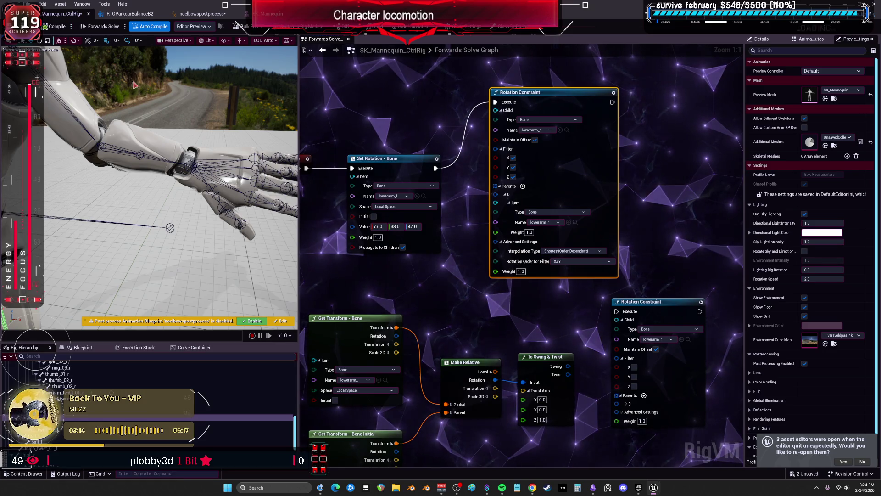
drag(536, 99, 519, 99)
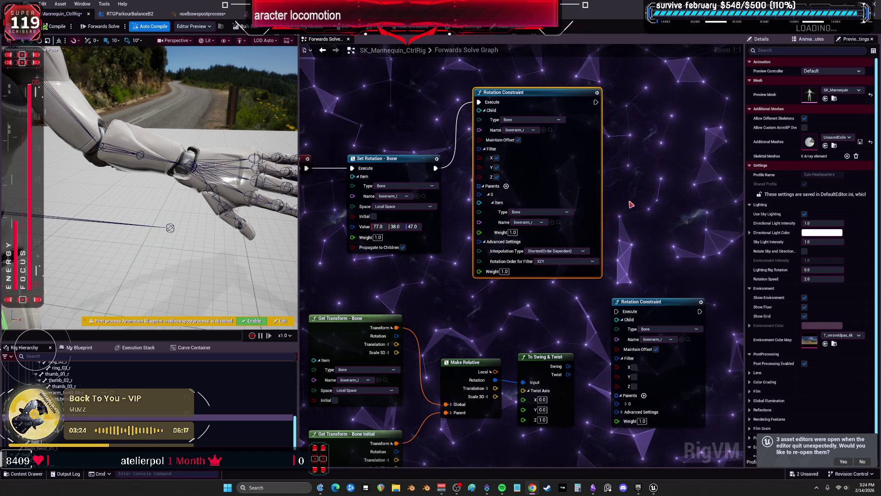
Step: Rearrange the transform nodes and wire the bone rotation into To Swing & Twist
scroll(528, 192, down, 1)
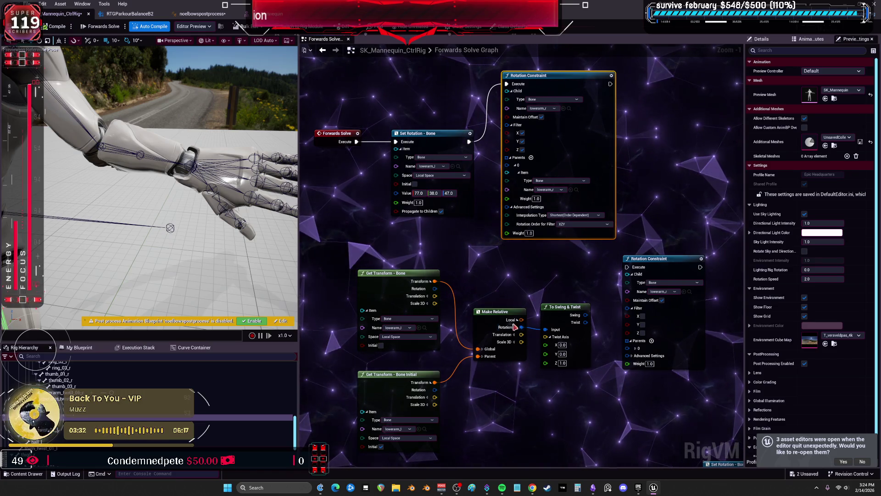
scroll(462, 279, down, 1)
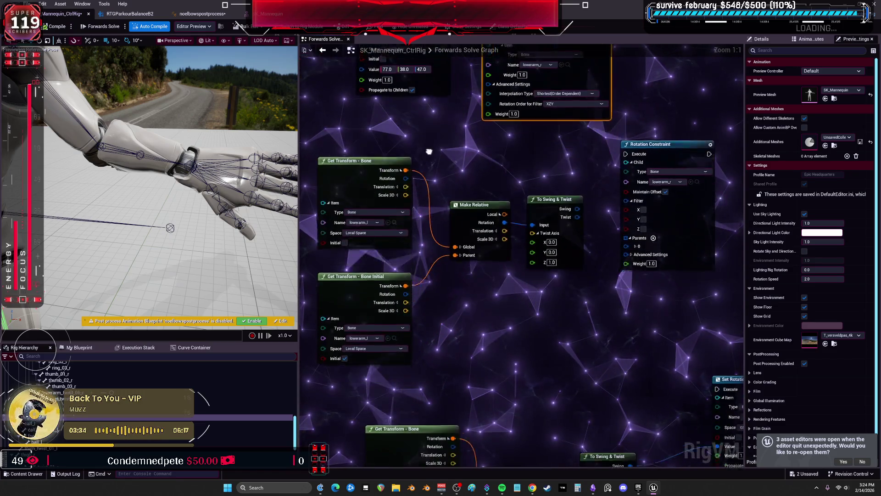
scroll(458, 136, down, 1)
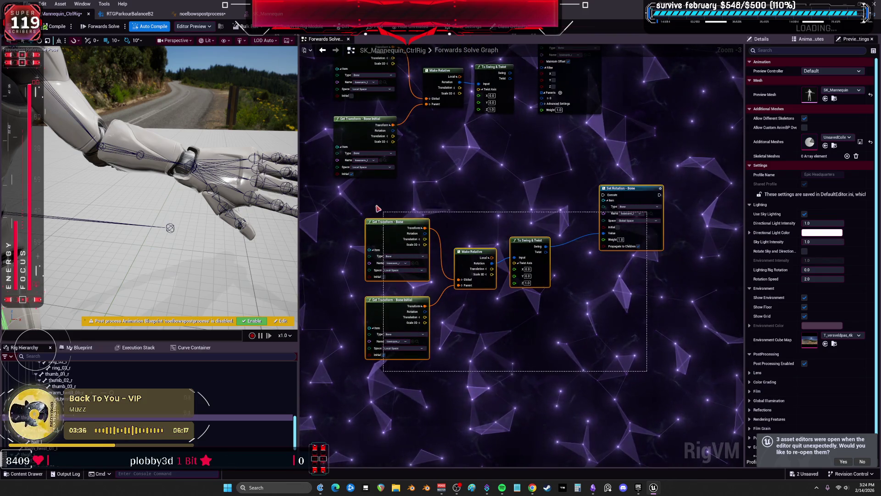
scroll(458, 281, up, 2)
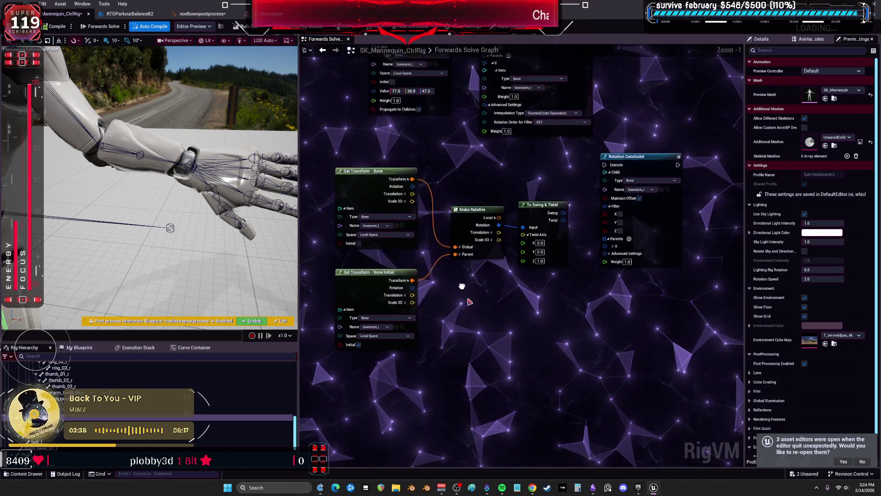
drag(380, 210, 381, 307)
click(430, 234)
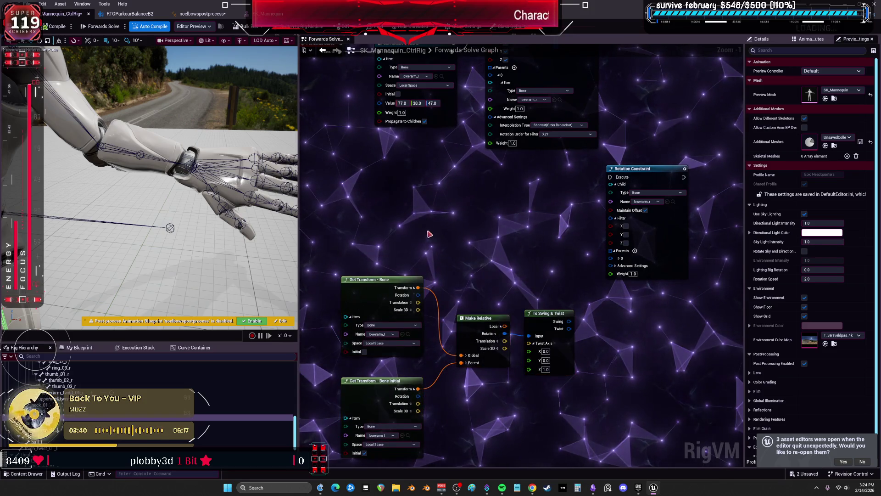
drag(396, 194, 370, 169)
scroll(436, 213, up, 1)
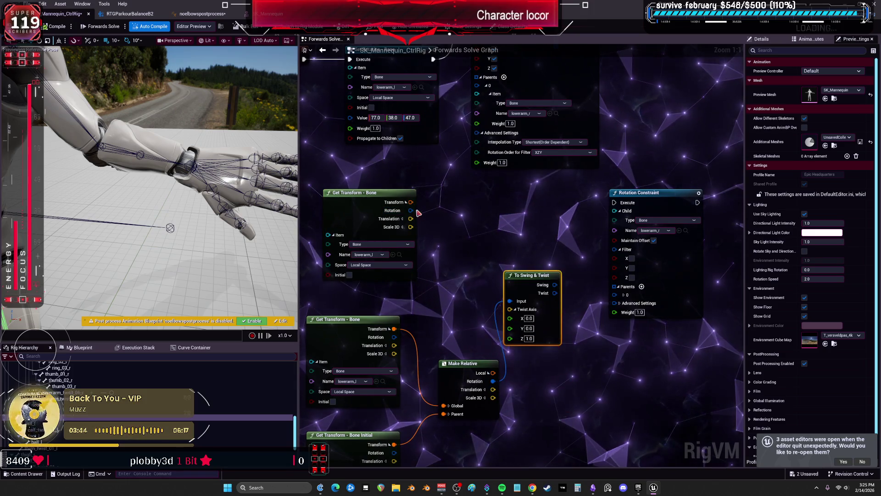
mouse_move(417, 211)
mouse_down()
mouse_move(510, 301)
mouse_move(540, 236)
mouse_up()
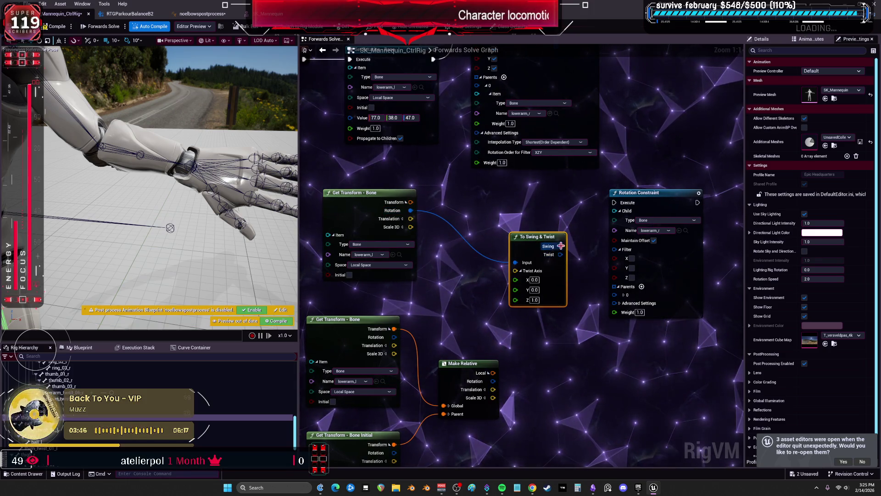
Step: Reposition the nodes, undo the stray swing link, and delete the Rotation Constraint node
scroll(459, 184, down, 2)
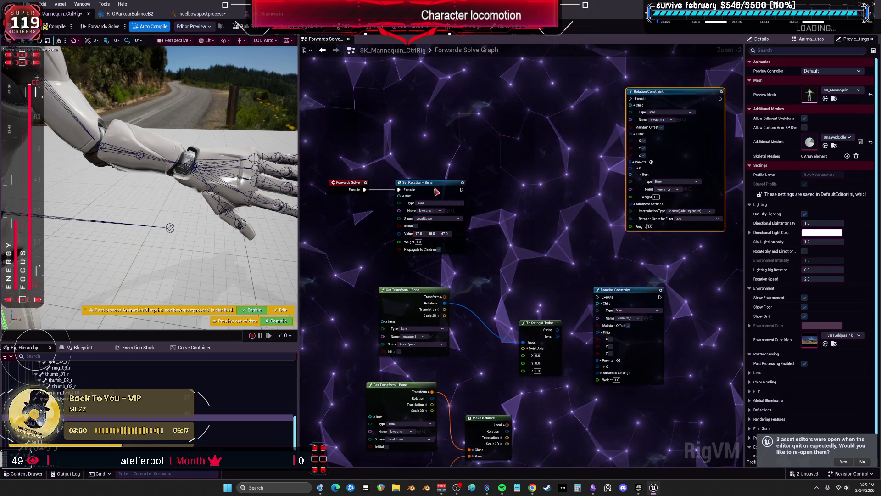
drag(436, 192, 572, 178)
mouse_move(555, 336)
mouse_down()
mouse_move(499, 223)
mouse_move(545, 217)
mouse_up()
scroll(499, 222, up, 2)
click(533, 273)
key(ctrl+z)
scroll(516, 252, down, 3)
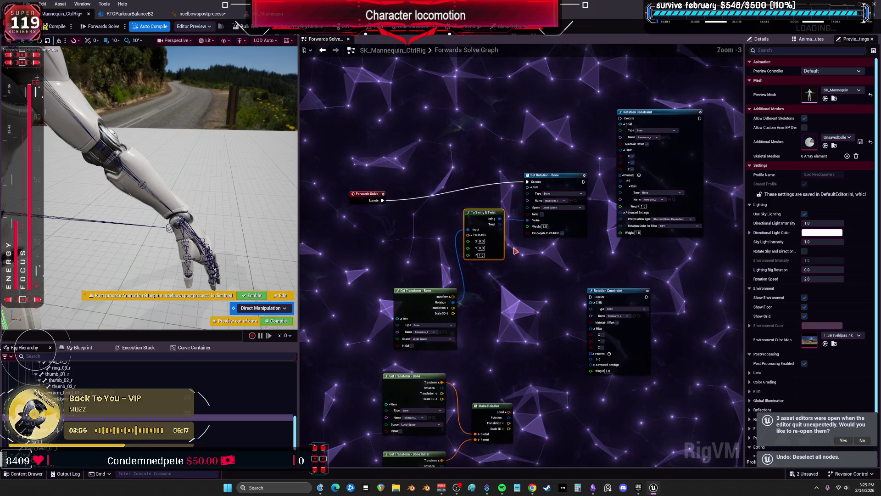
key(ctrl+z)
drag(480, 218, 510, 266)
drag(677, 113, 460, 104)
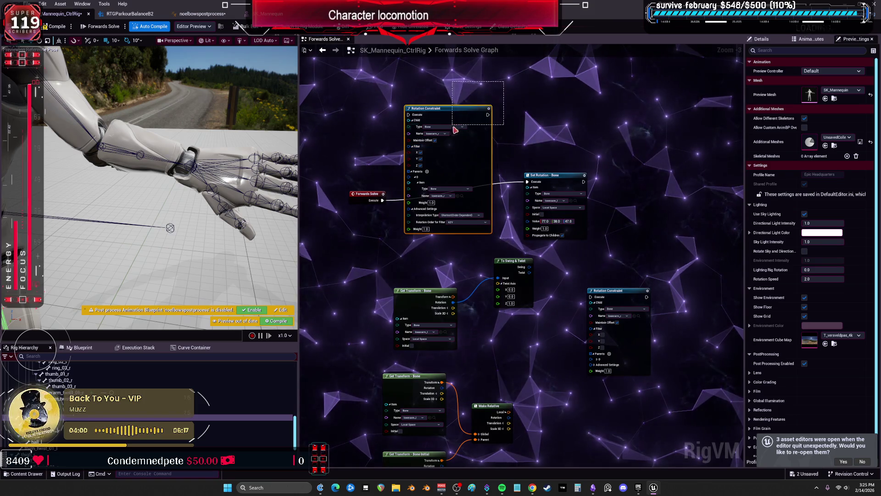
key(Delete)
Step: Duplicate Set Rotation - Bone, chain it after the first, and feed Swing into its Value
mouse_move(548, 175)
mouse_down()
mouse_move(450, 182)
mouse_move(487, 193)
mouse_up()
key(ctrl+d)
drag(557, 179, 556, 179)
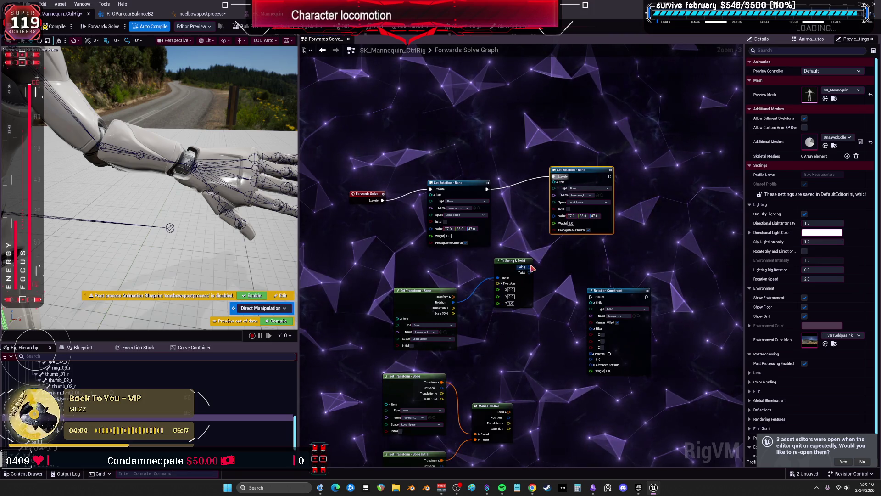
drag(553, 224, 554, 215)
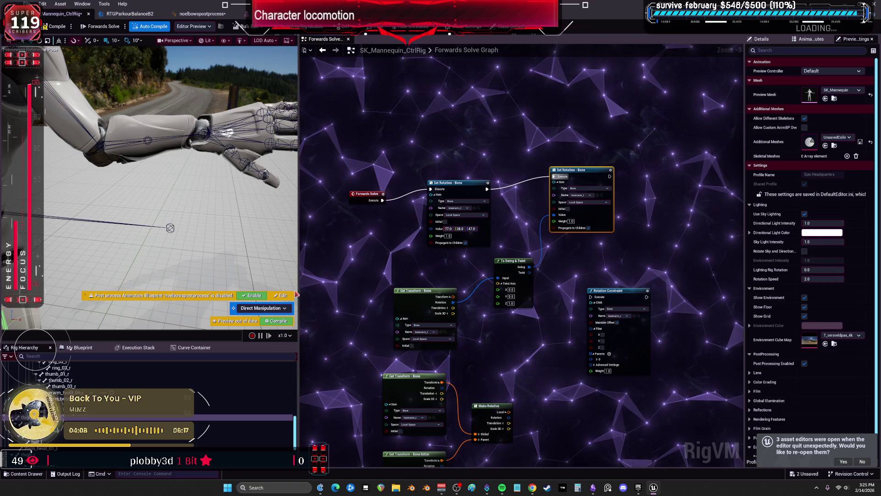
scroll(459, 290, up, 3)
Step: Wire the Twist output into Set Rotation's Value and compile the rig
drag(405, 294, 432, 261)
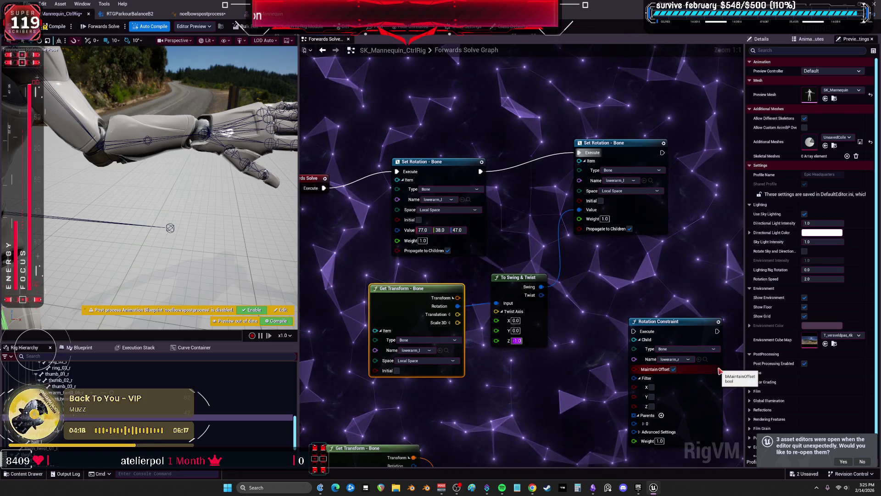
click(54, 27)
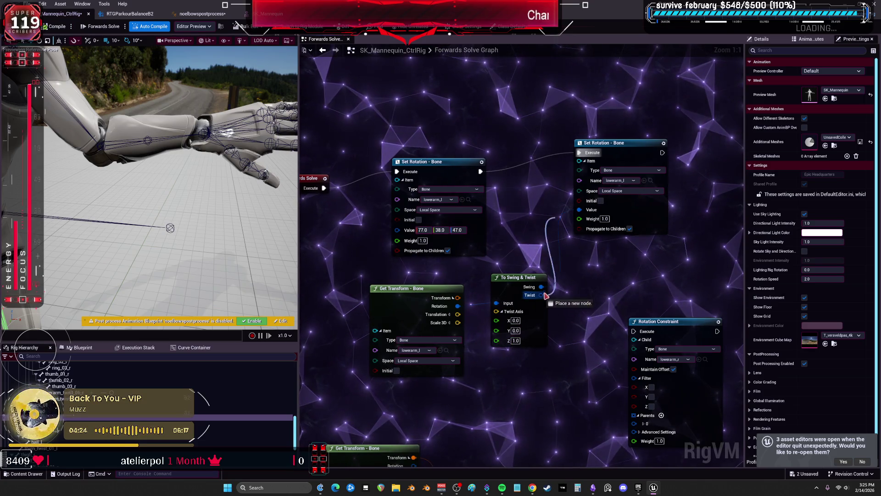
drag(584, 212, 580, 210)
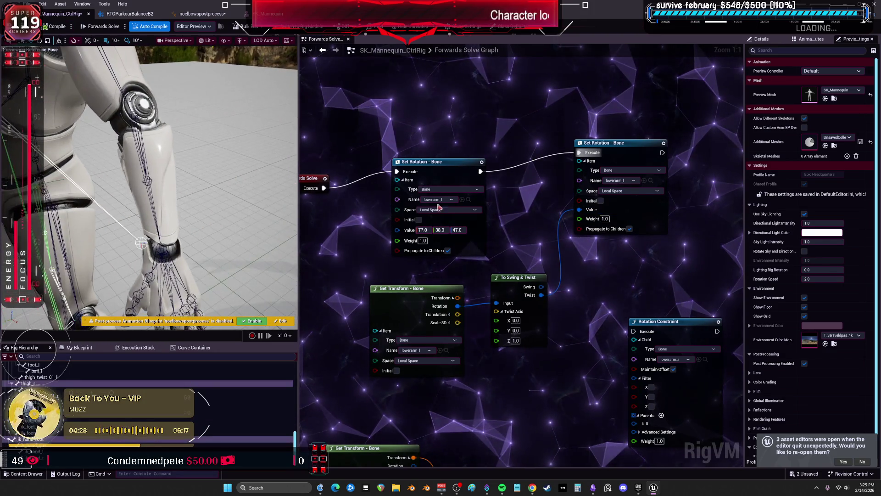
mouse_move(423, 229)
mouse_down()
mouse_move(433, 231)
mouse_move(408, 230)
mouse_move(464, 229)
mouse_up()
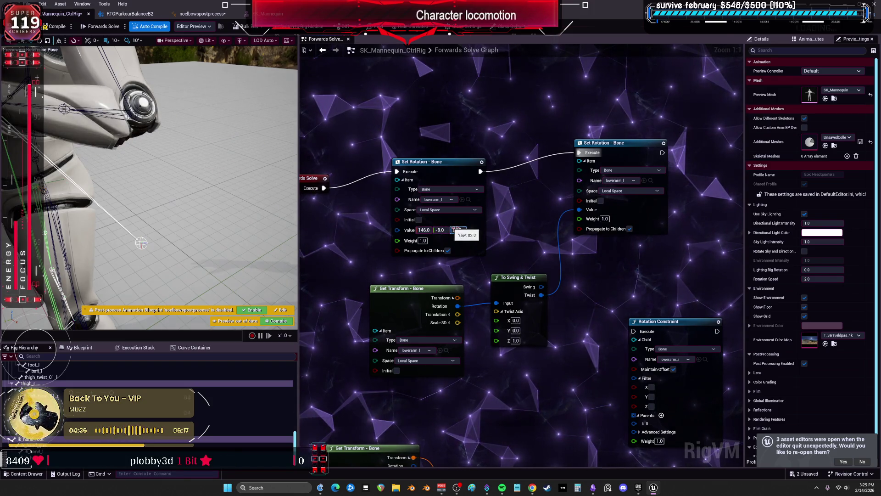
Step: Delete the redundant Set Rotation and lower node group, then rechain execution
scroll(427, 134, down, 1)
key(Delete)
drag(417, 178, 560, 151)
scroll(560, 183, down, 3)
right_click(577, 275)
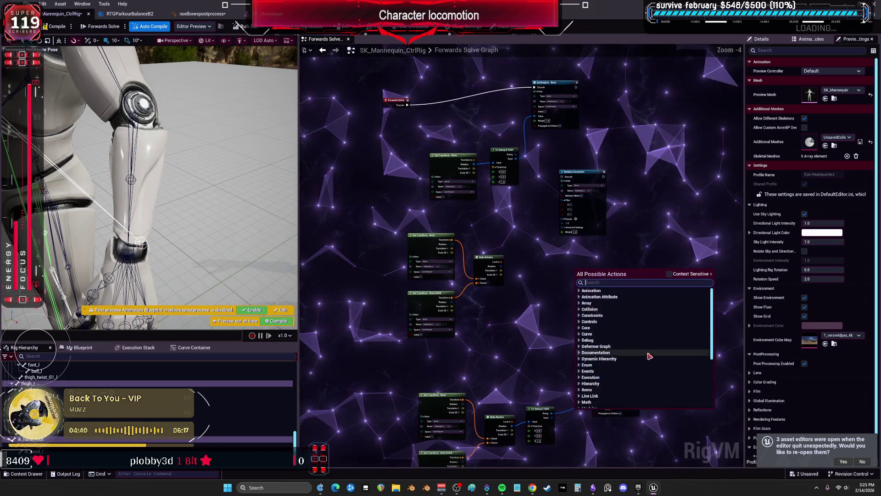
scroll(521, 362, down, 3)
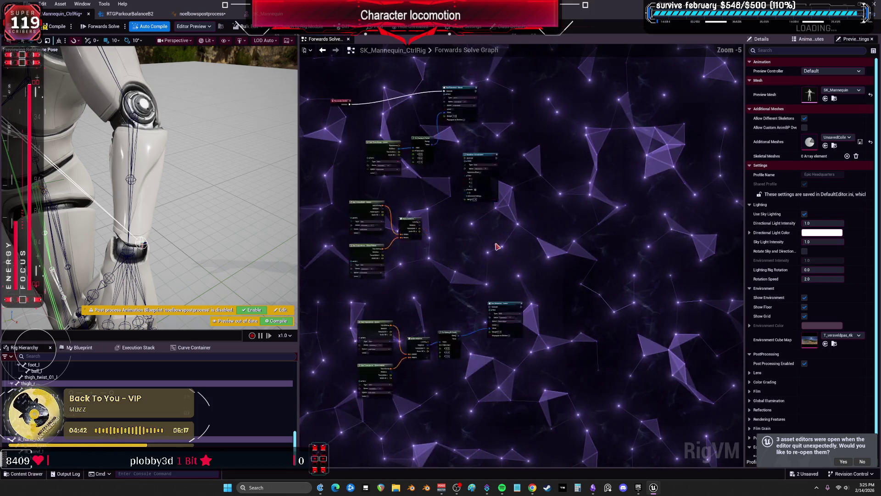
scroll(497, 246, up, 1)
mouse_move(568, 277)
mouse_down()
mouse_move(442, 238)
mouse_move(325, 219)
mouse_up()
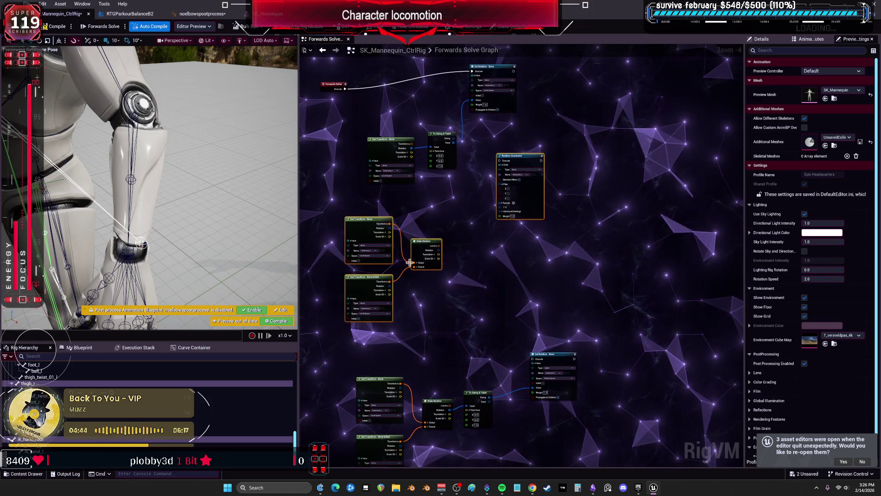
key(Delete)
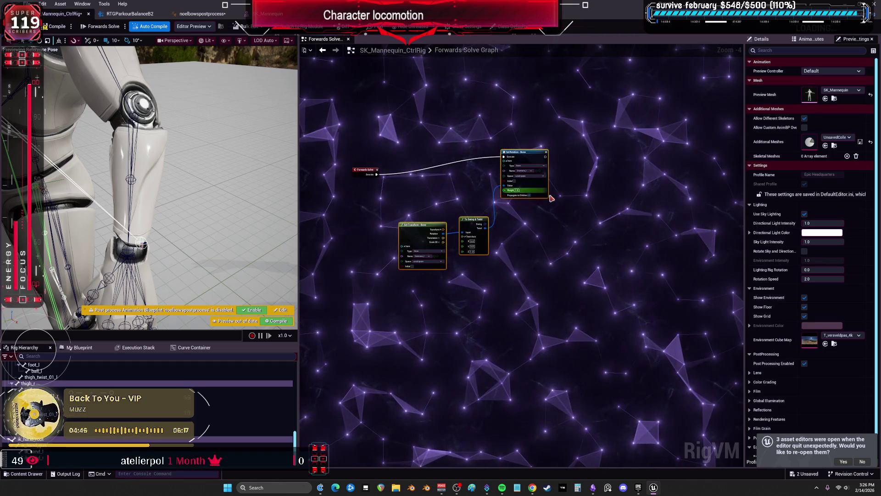
scroll(530, 245, up, 4)
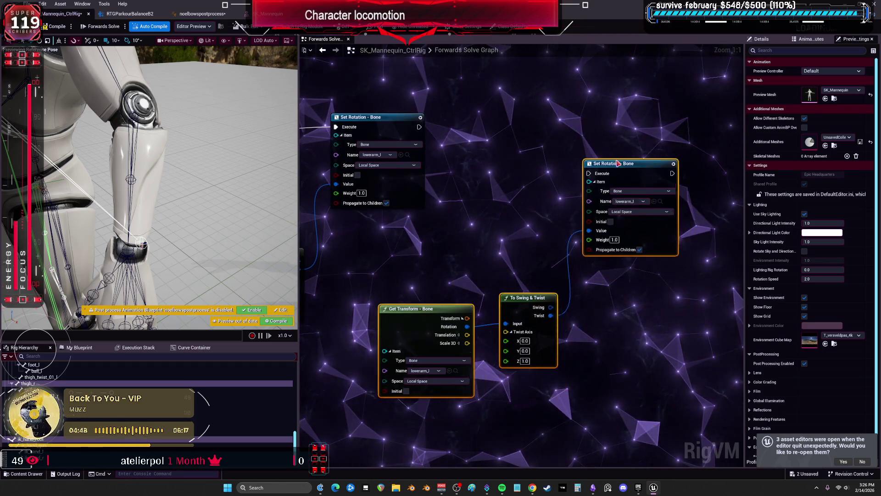
drag(515, 175, 585, 158)
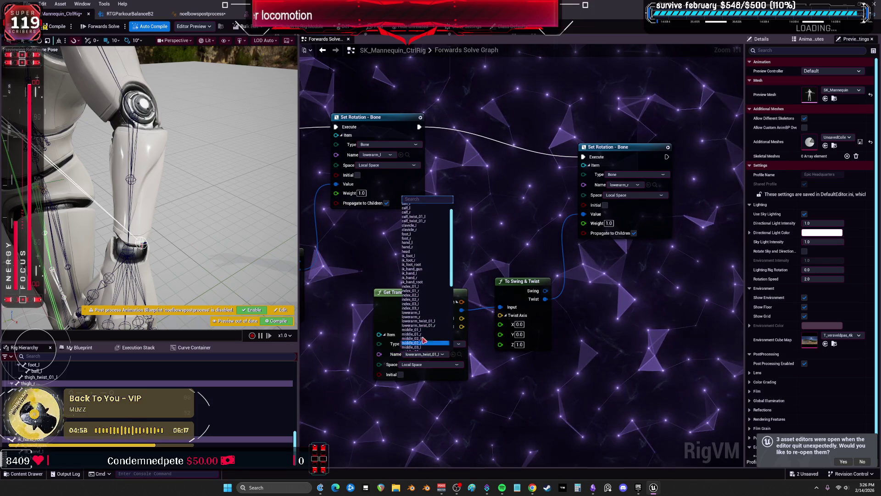
Step: Set the Get Transform bone to lowerarm_r and add a pasted Set Rotation wired into execution
click(419, 317)
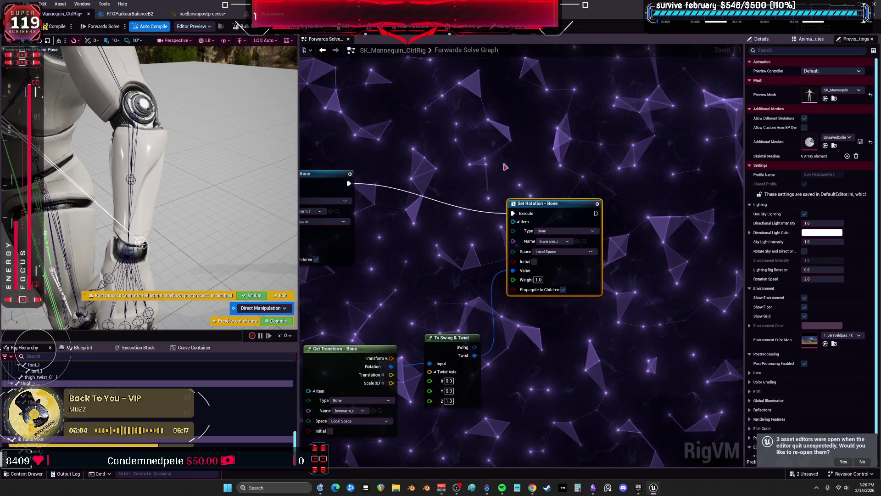
key(ctrl+v)
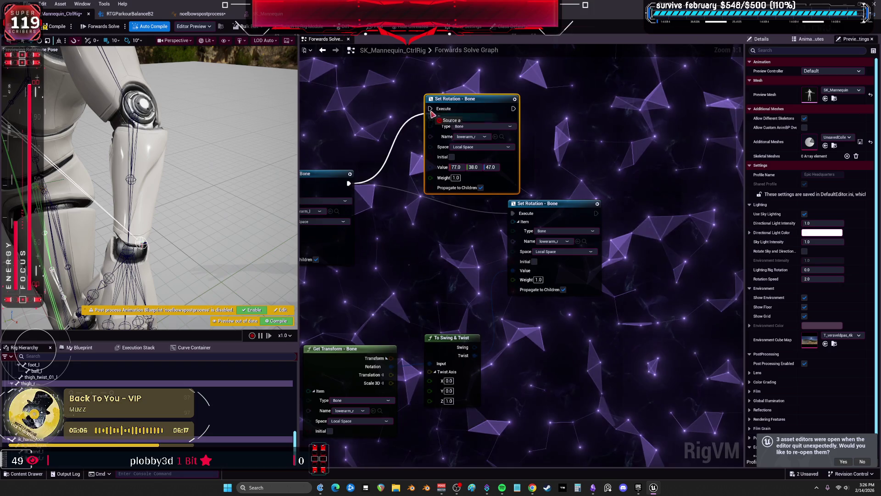
drag(432, 114, 430, 110)
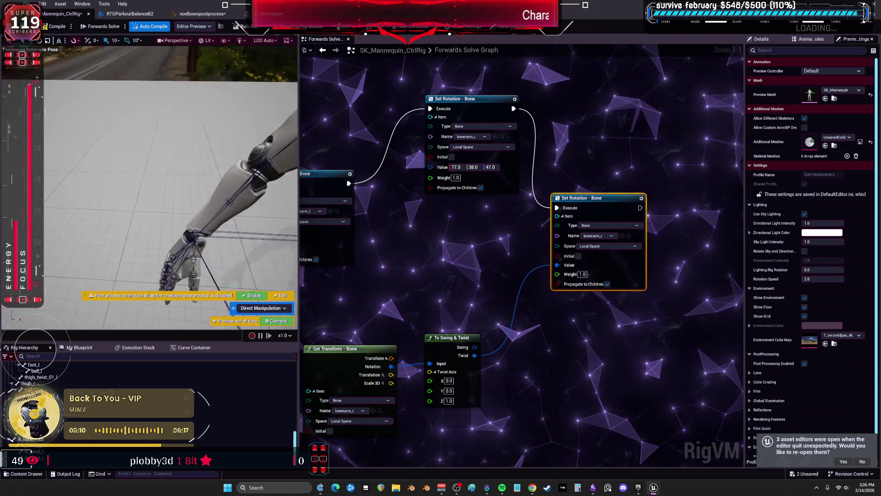
click(62, 28)
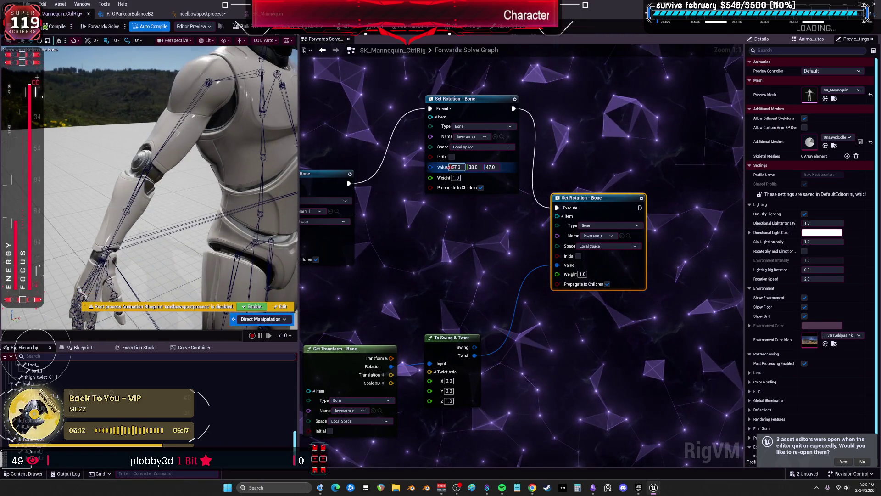
Step: Try rotation values 146, 20, 161 and 33 on the pasted Set Rotation node
text(146)
click(471, 167)
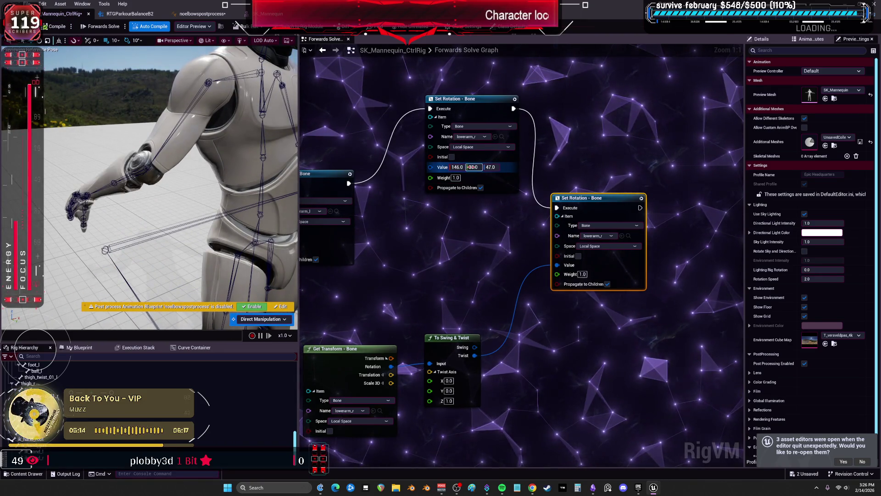
text(20)
click(471, 167)
text(161)
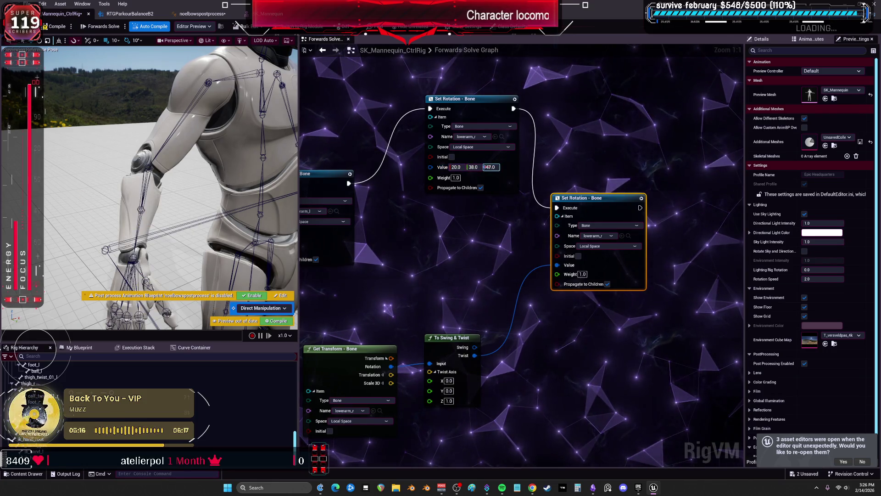
key(Return)
click(472, 167)
text(33)
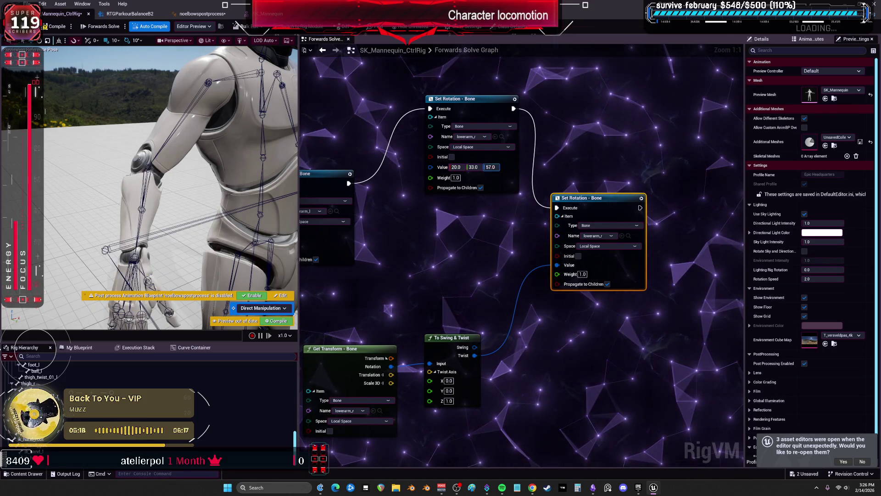
key(Return)
Step: Delete the test Set Rotation node, reconnect execution, and open RTGParkourBalanceB2
click(459, 99)
key(Delete)
drag(348, 183, 562, 213)
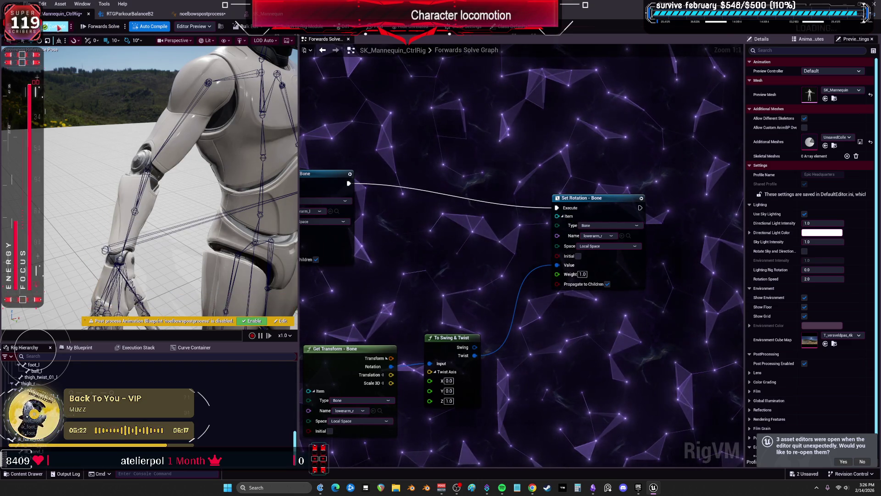
click(130, 14)
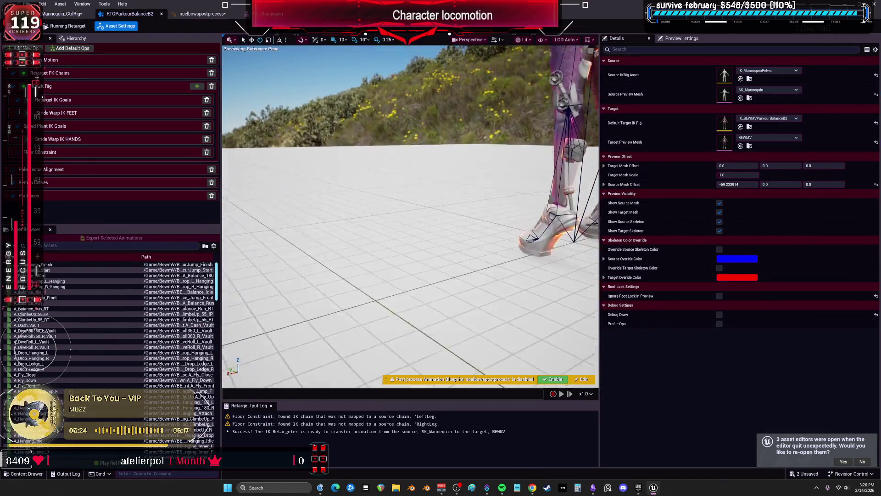
Step: Frame both characters and enable the post-process animation blueprint in the retargeter
key(f)
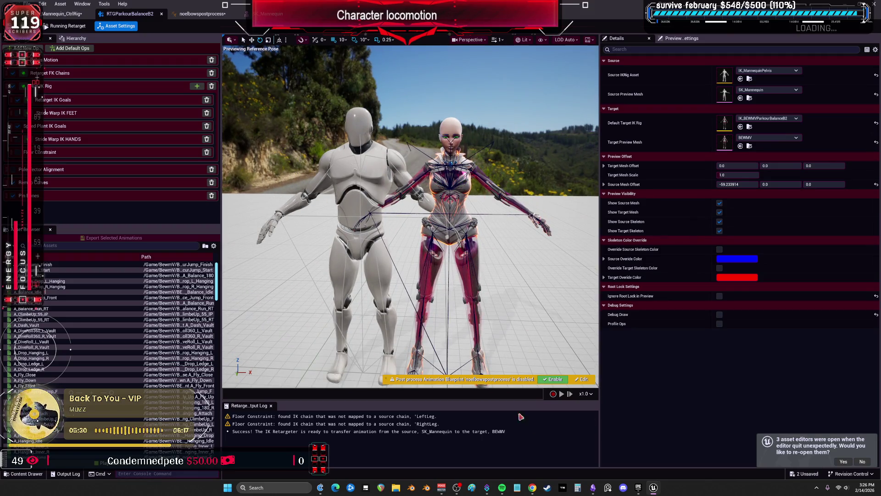
click(553, 379)
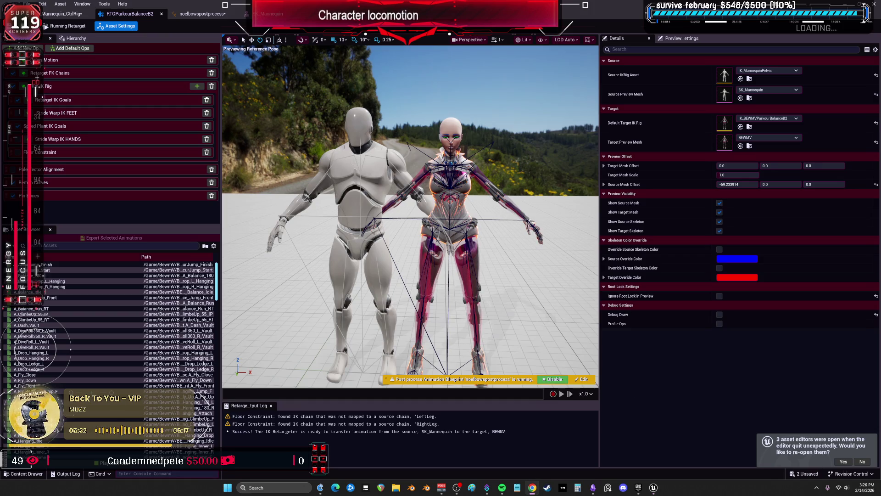
click(202, 13)
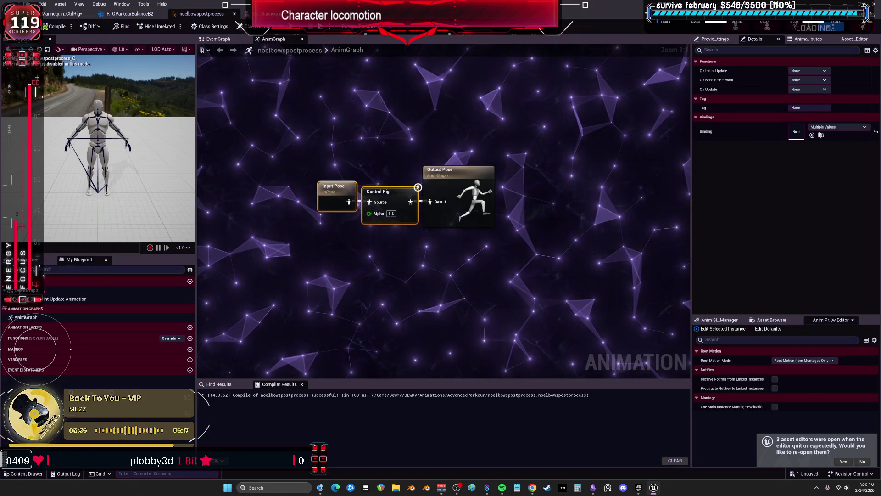
click(61, 14)
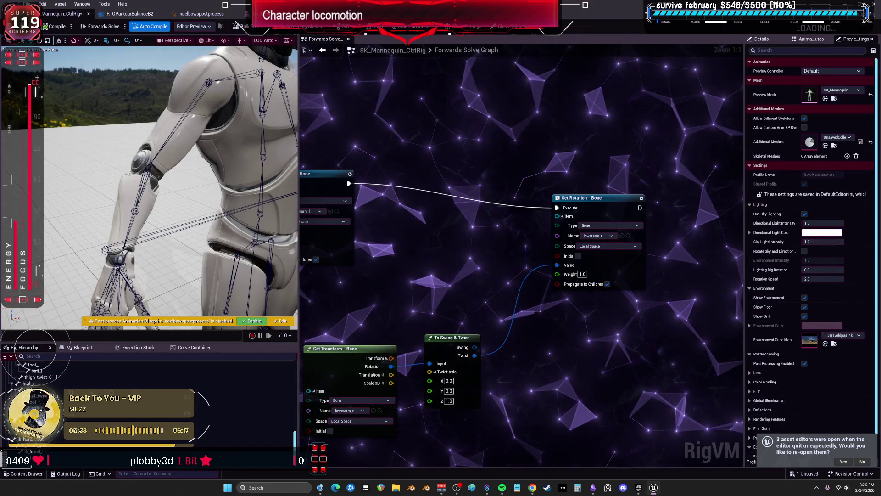
click(130, 14)
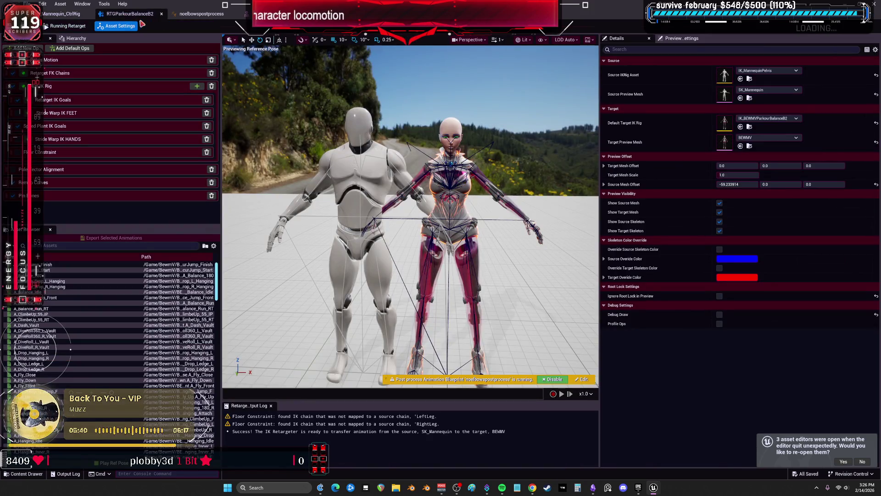
Step: Preview A_Balance_Drop_L_Hanging, toggling the post-process off and on to compare poses
scroll(277, 328, down, 2)
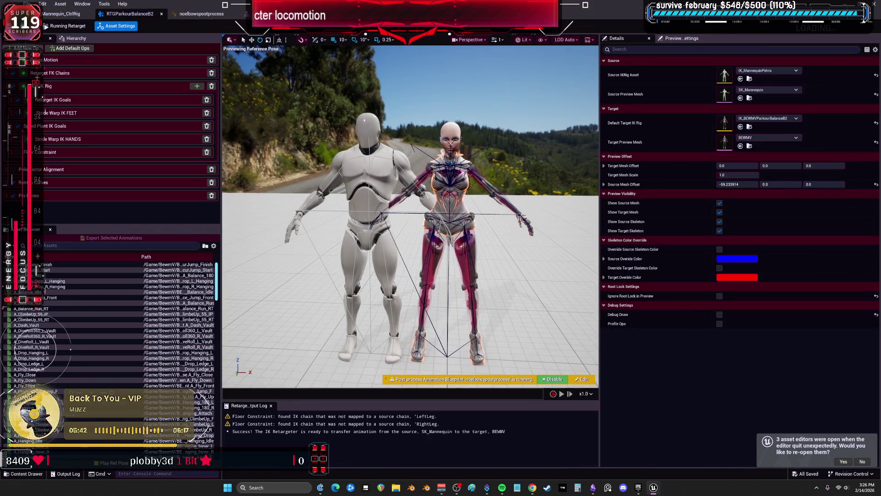
click(115, 281)
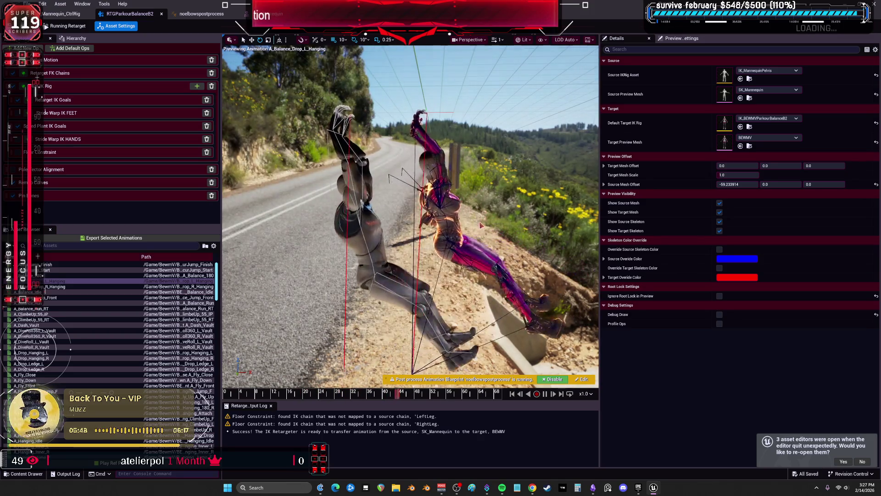
click(546, 392)
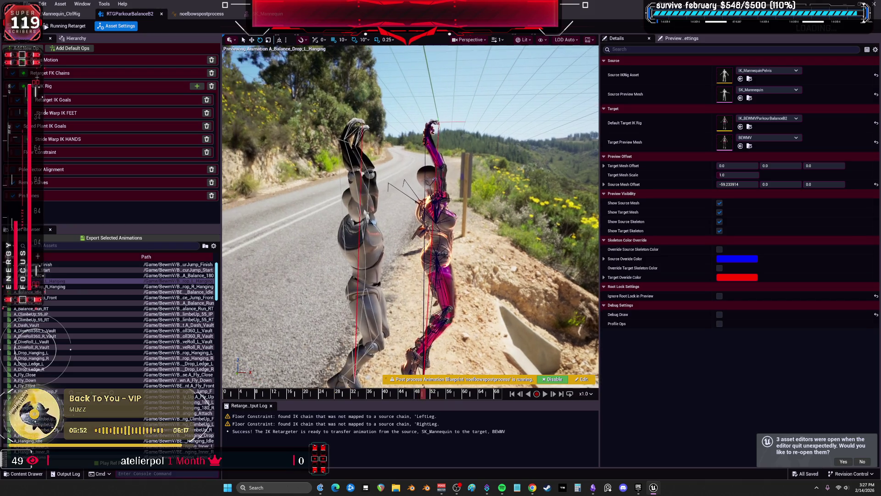
drag(457, 271, 448, 225)
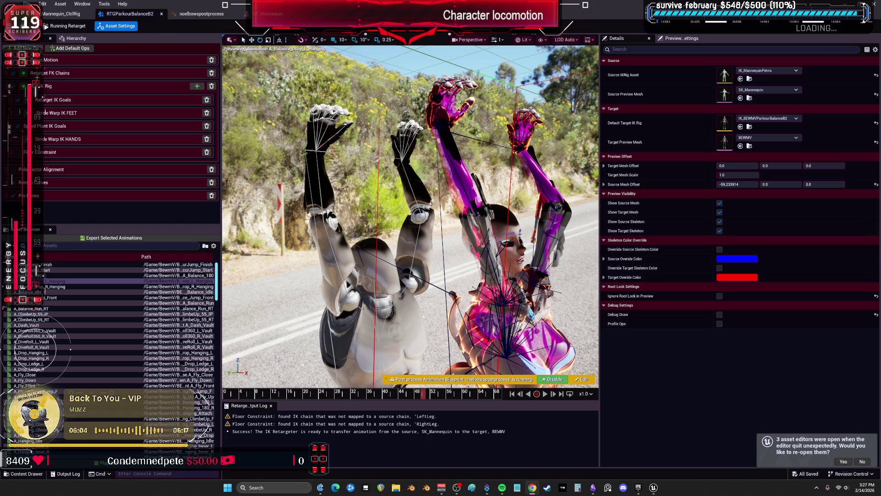
drag(600, 309, 802, 309)
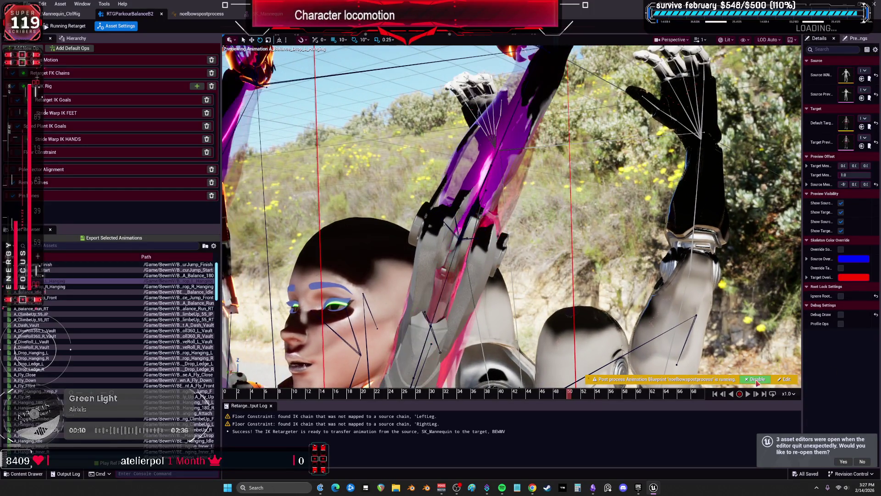
click(756, 378)
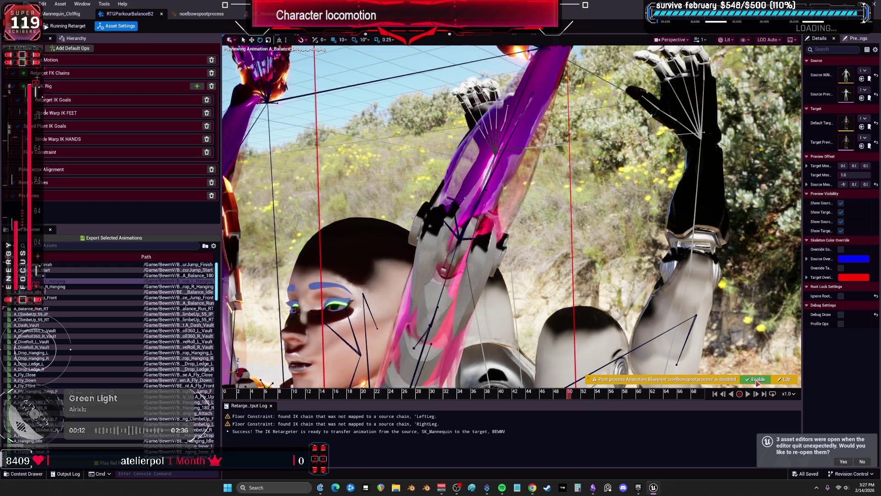
click(756, 379)
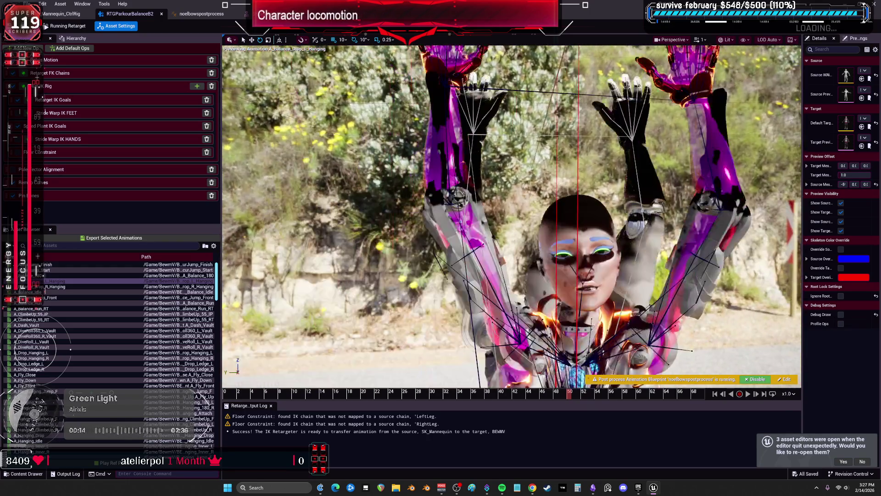
mouse_move(239, 58)
mouse_down()
mouse_move(293, 66)
mouse_move(239, 58)
mouse_up()
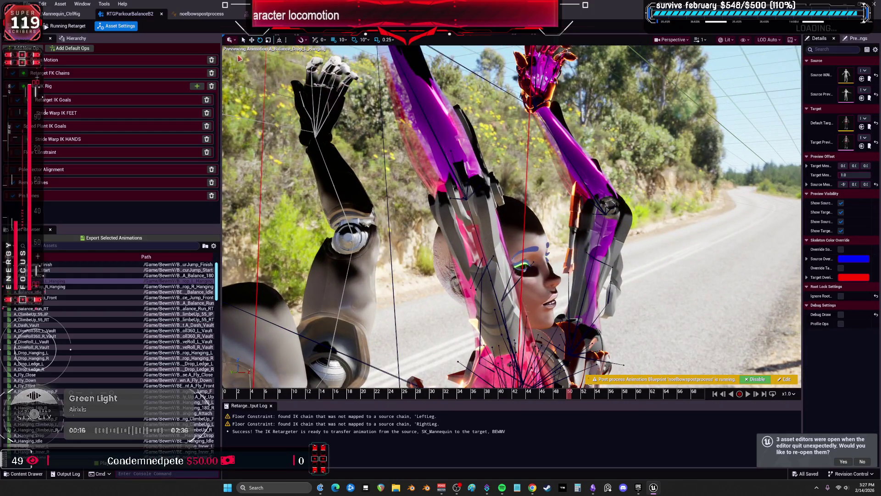
click(202, 14)
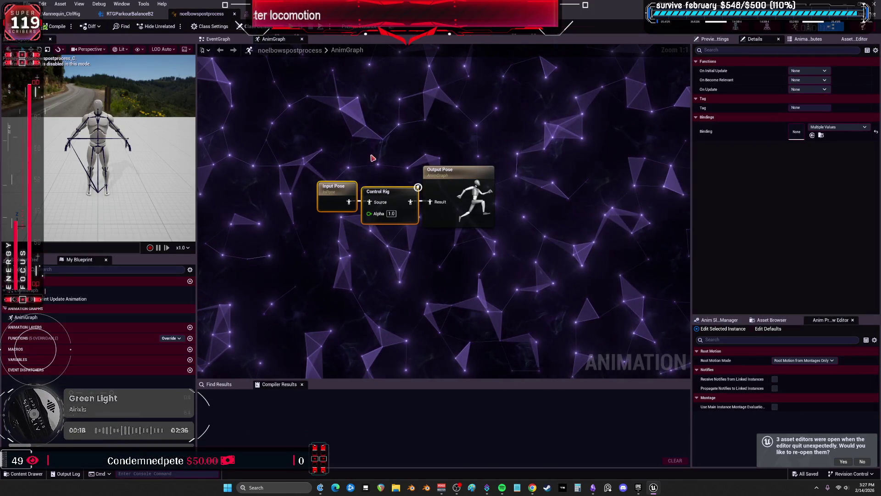
Step: Rearrange the Get Transform and To Swing & Twist nodes in the mannequin control rig
click(440, 171)
click(61, 13)
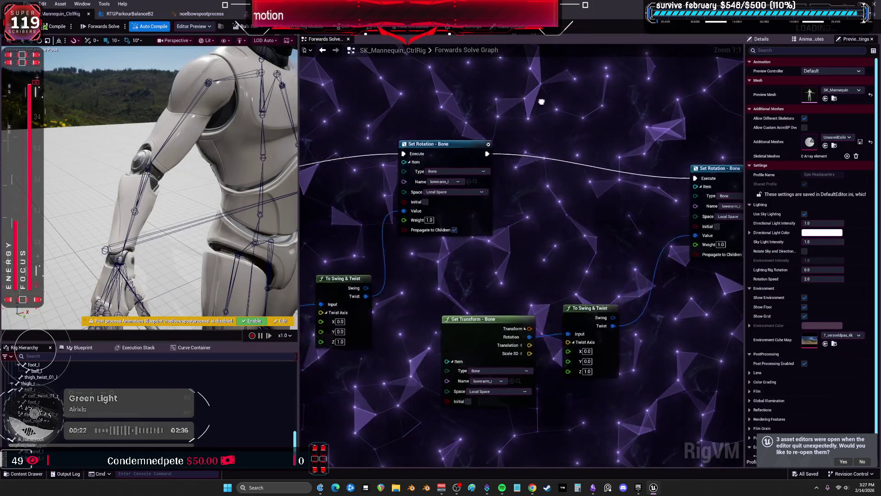
click(406, 151)
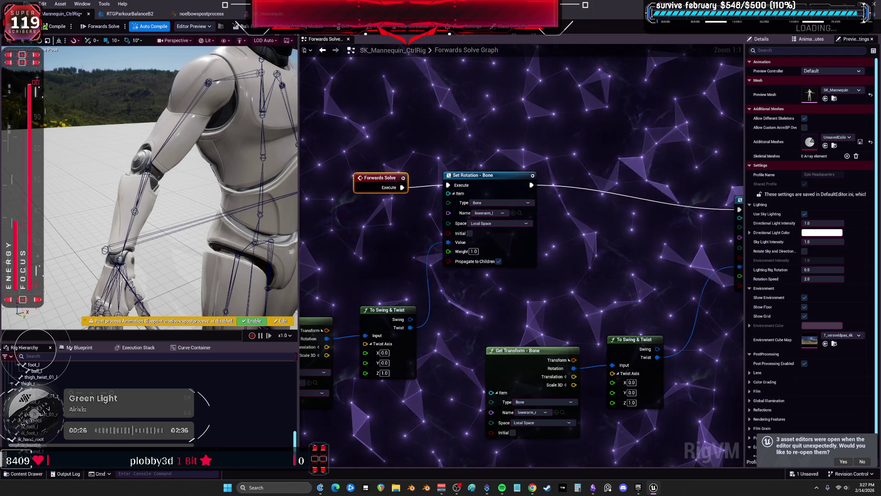
drag(521, 299, 553, 214)
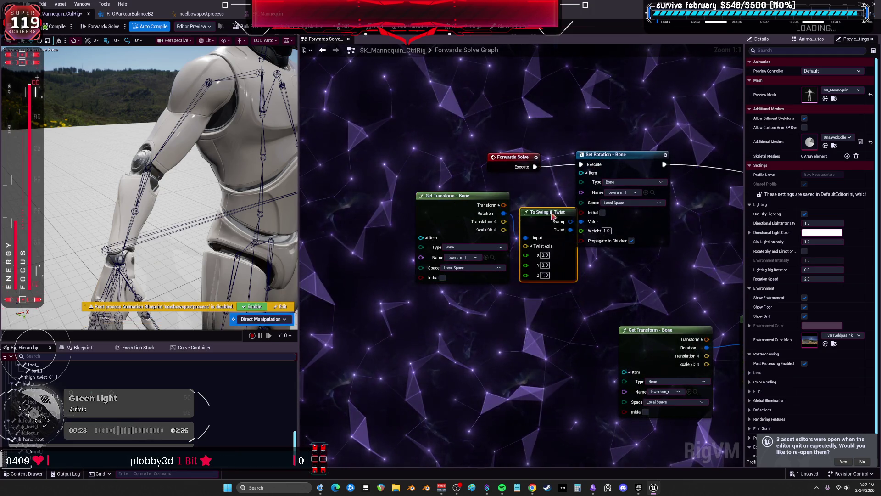
drag(523, 172, 539, 174)
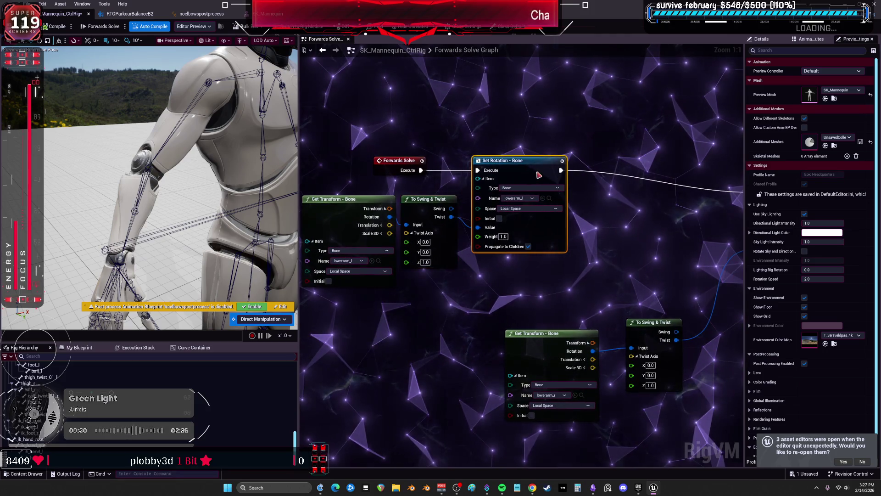
drag(550, 333, 349, 298)
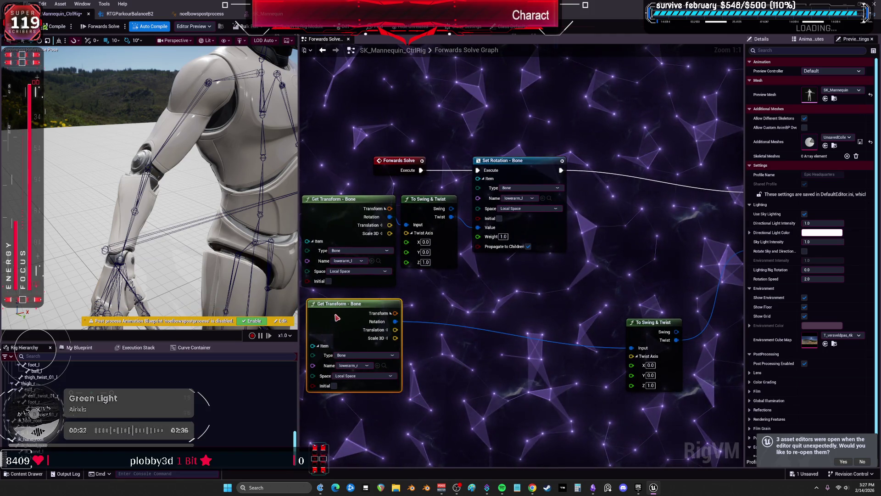
click(625, 322)
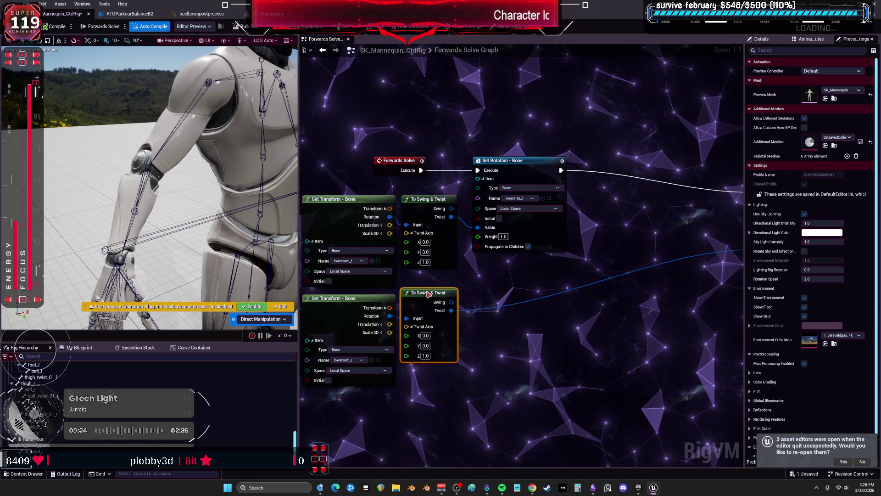
drag(559, 267, 435, 256)
Step: Paste a second Set Rotation - Bone, turn off Propagate to Children on both, and save
click(376, 150)
key(ctrl+c)
key(ctrl+v)
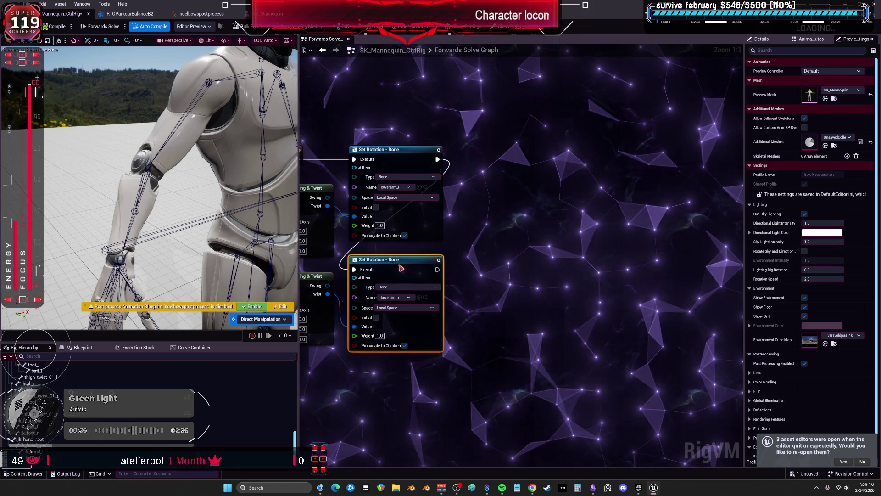
drag(488, 230, 591, 211)
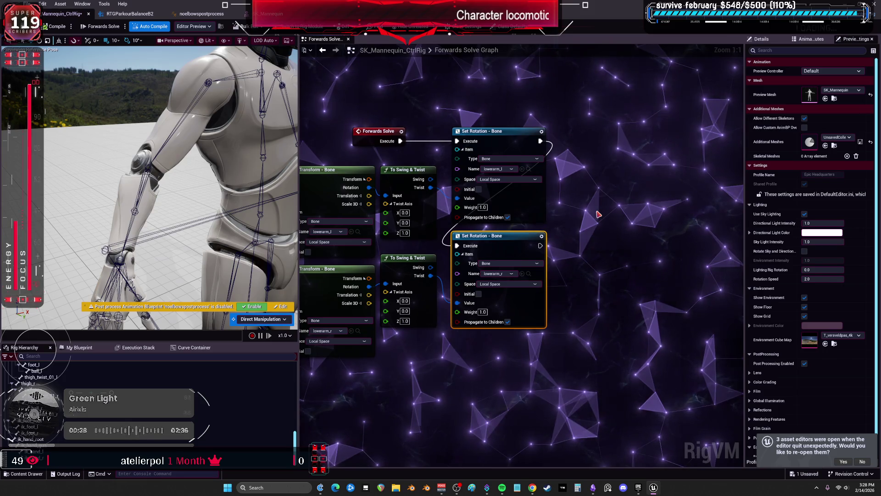
click(508, 217)
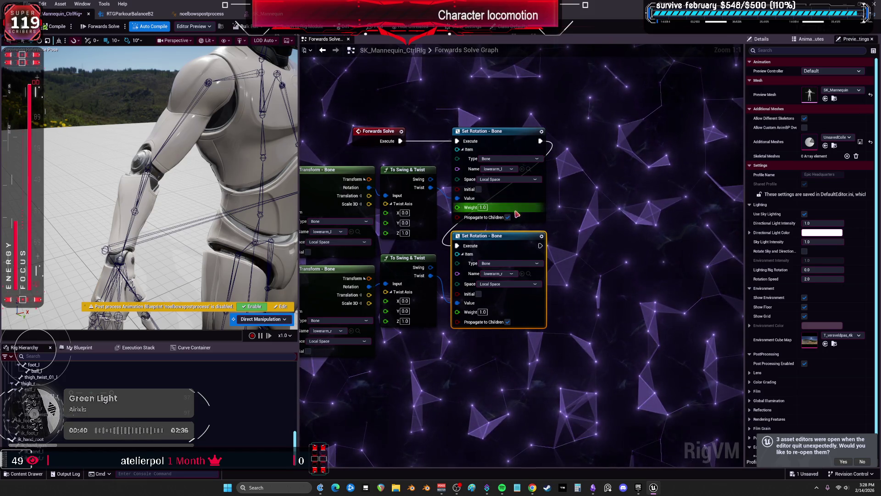
click(507, 322)
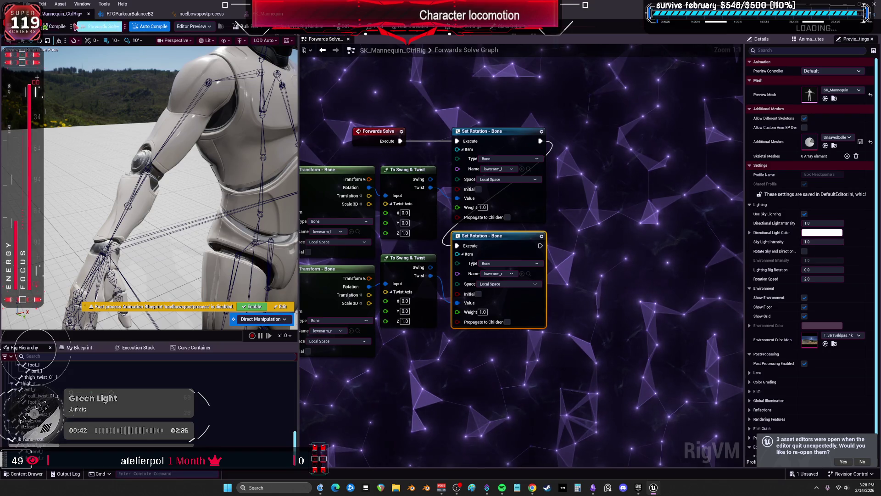
key(ctrl+s)
drag(149, 183, 69, 183)
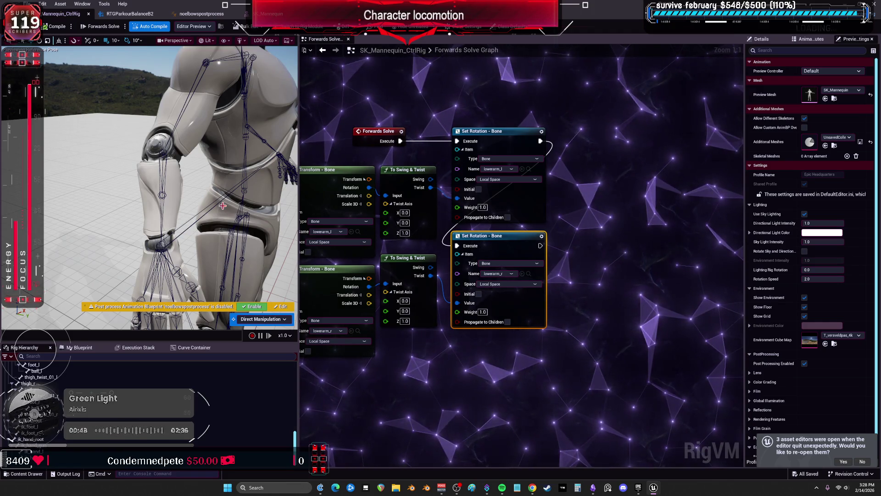
click(200, 14)
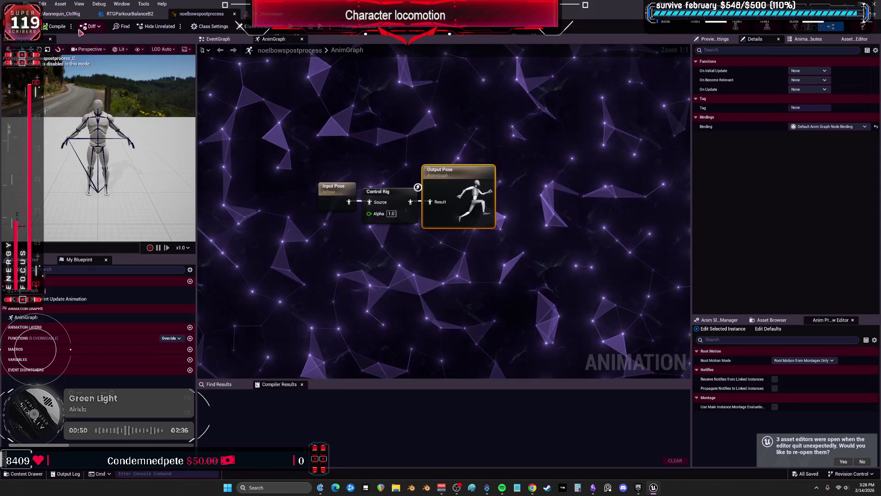
Step: Close the noelbowspostprocess editor and enable its post-process in the RTGParkourBalanceB2 preview
click(265, 14)
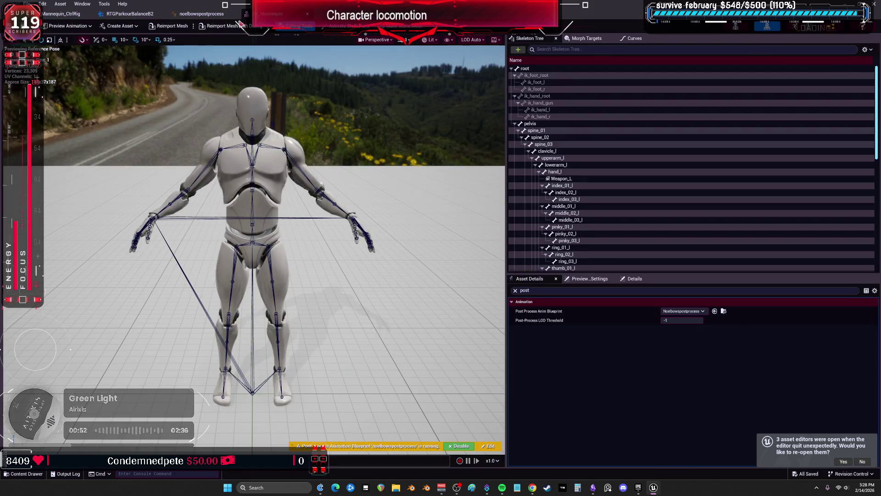
click(201, 14)
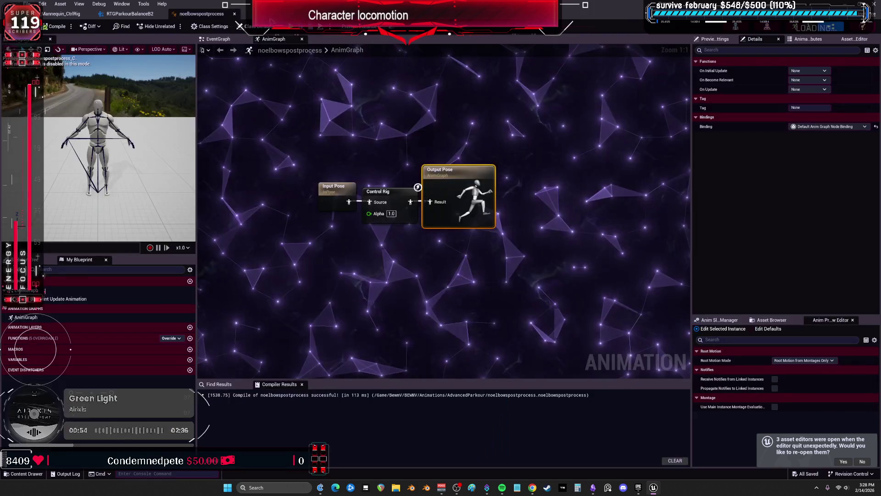
click(234, 15)
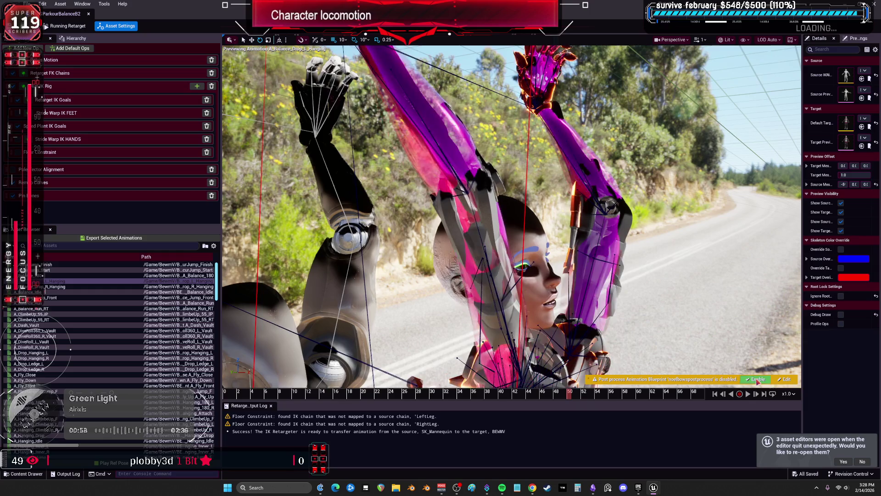
click(757, 379)
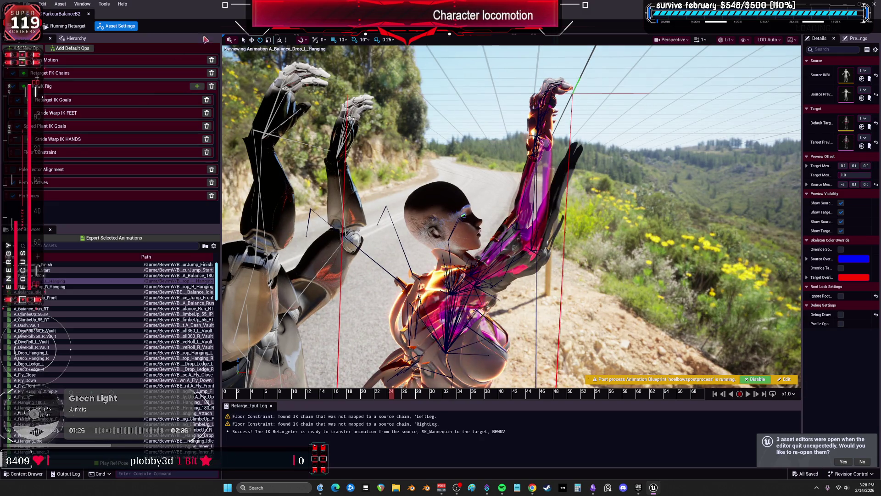
drag(193, 26, 309, 266)
Step: Open SK_Mannequin_CtrlRig, re-enable Propagate to Children on both Set Rotation nodes, and save
click(496, 210)
double_click(533, 173)
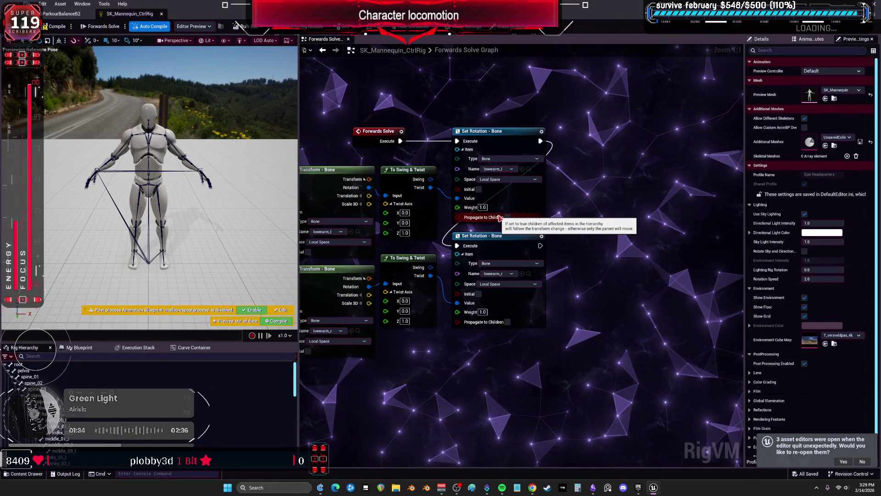
click(507, 217)
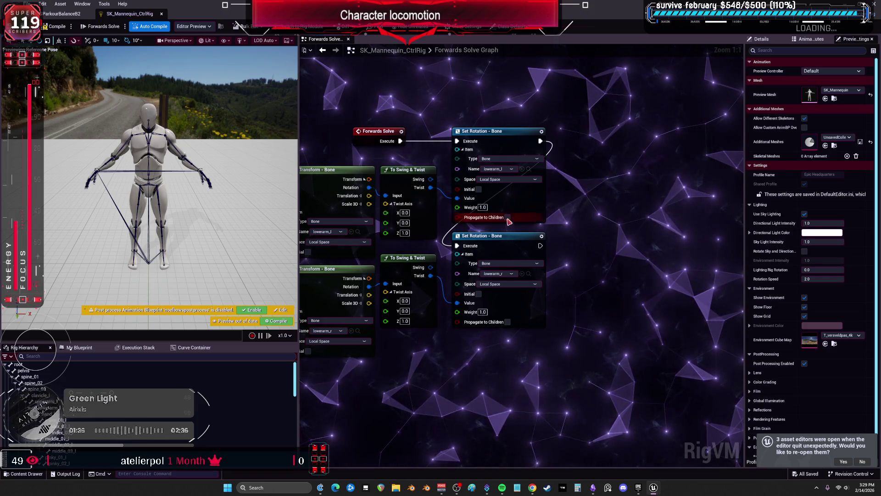
click(508, 321)
key(ctrl+s)
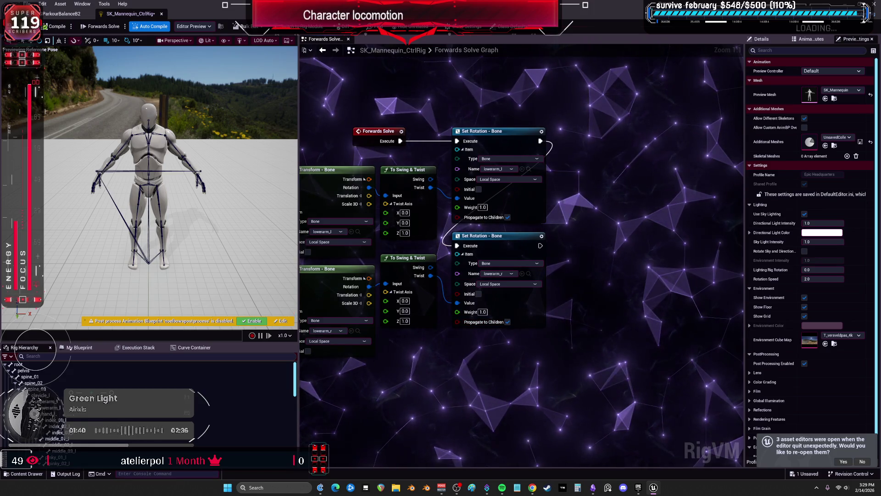
Step: Scrub the retargeted A_Balance_Drop_L_Hanging preview to frames 34 and 22
click(61, 14)
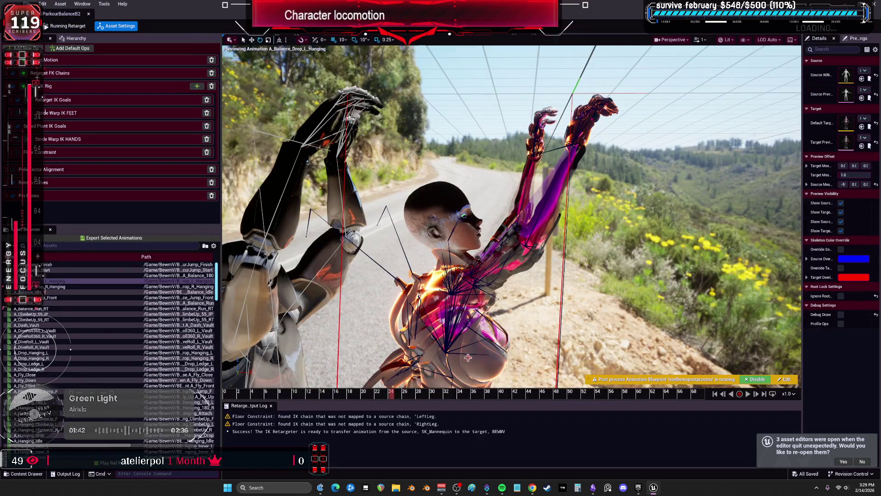
mouse_move(399, 400)
mouse_down()
mouse_move(468, 385)
mouse_move(602, 386)
mouse_up()
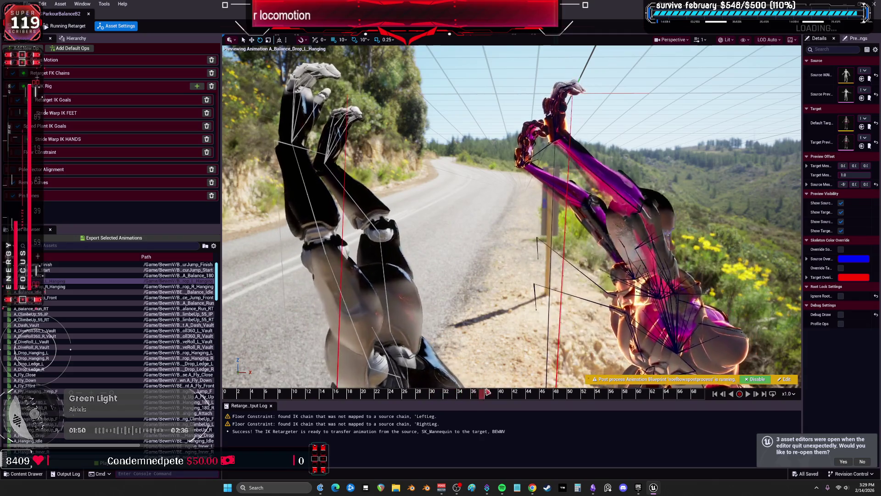
drag(676, 359, 675, 359)
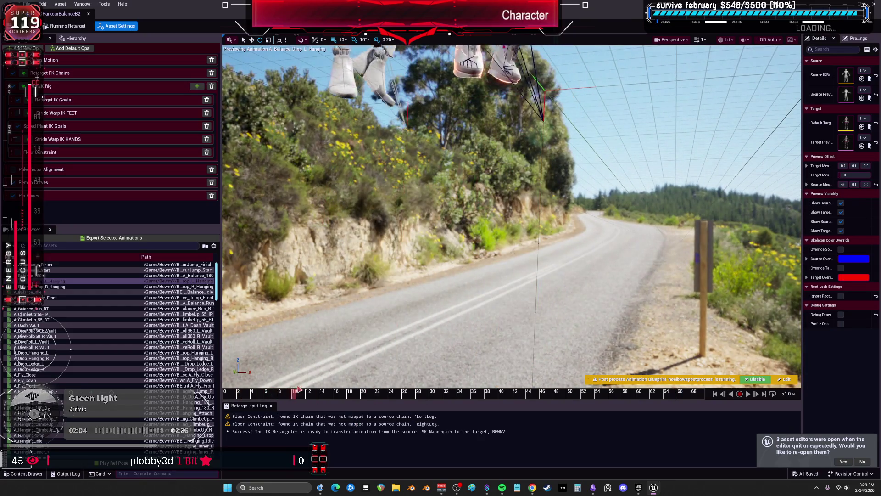
mouse_move(318, 385)
mouse_down()
mouse_move(425, 368)
mouse_move(503, 382)
mouse_move(463, 358)
mouse_up()
drag(501, 391, 711, 390)
drag(550, 321, 418, 323)
drag(534, 261, 517, 306)
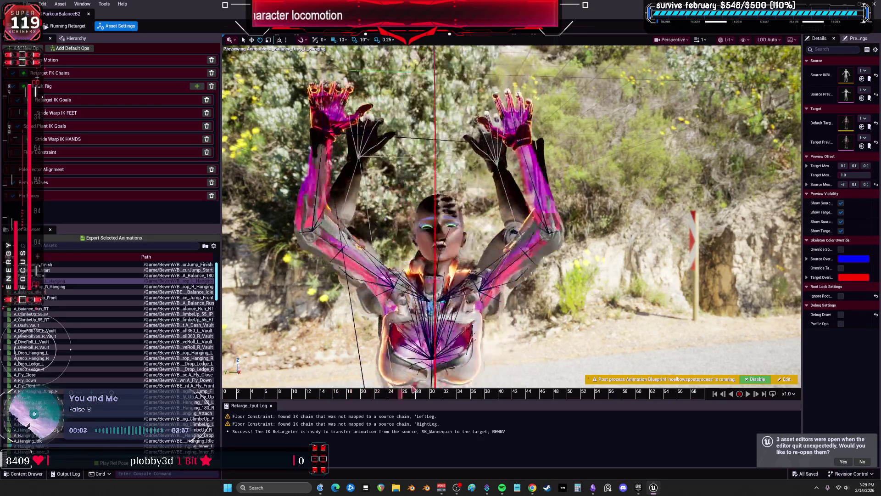
drag(492, 381, 492, 381)
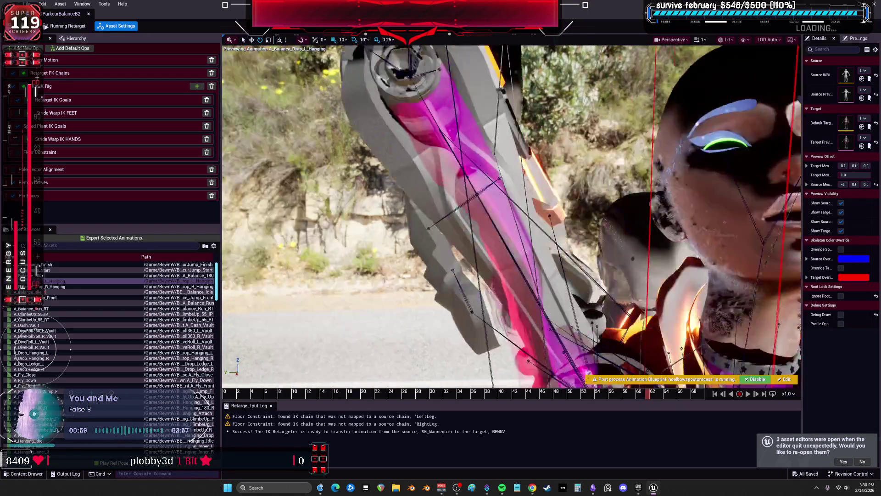
mouse_move(282, 393)
mouse_down()
mouse_move(254, 393)
mouse_move(329, 339)
mouse_up()
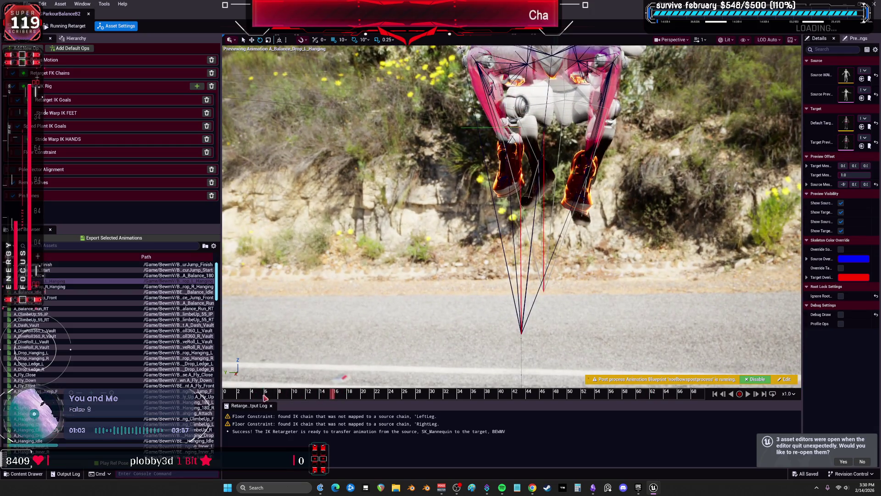
Step: Scrub the retarget preview between about frames 22 and 35
click(378, 391)
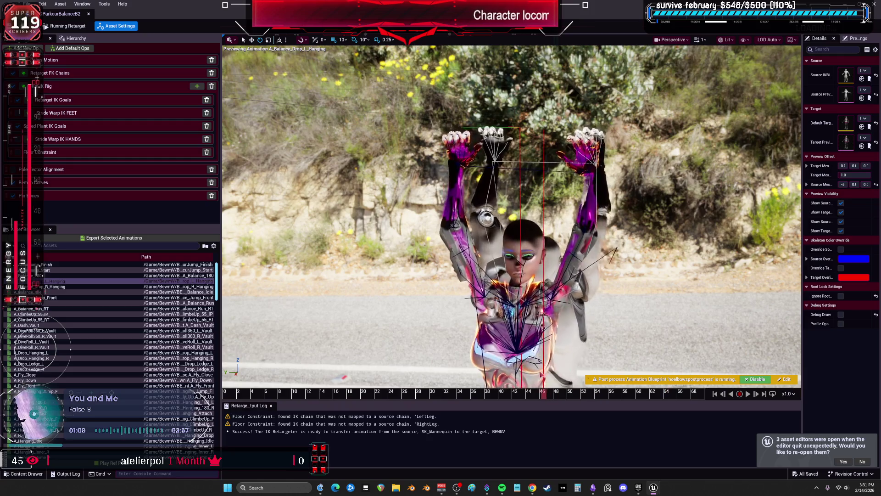
drag(344, 369, 360, 374)
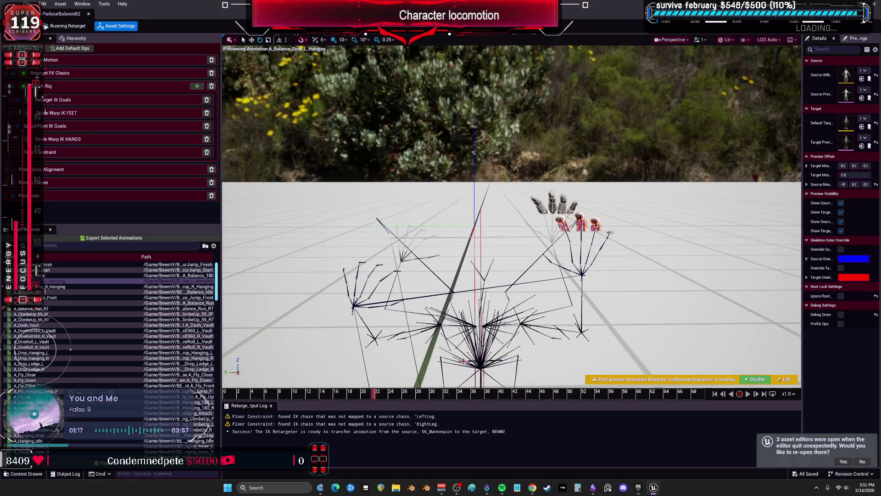
drag(382, 397, 479, 400)
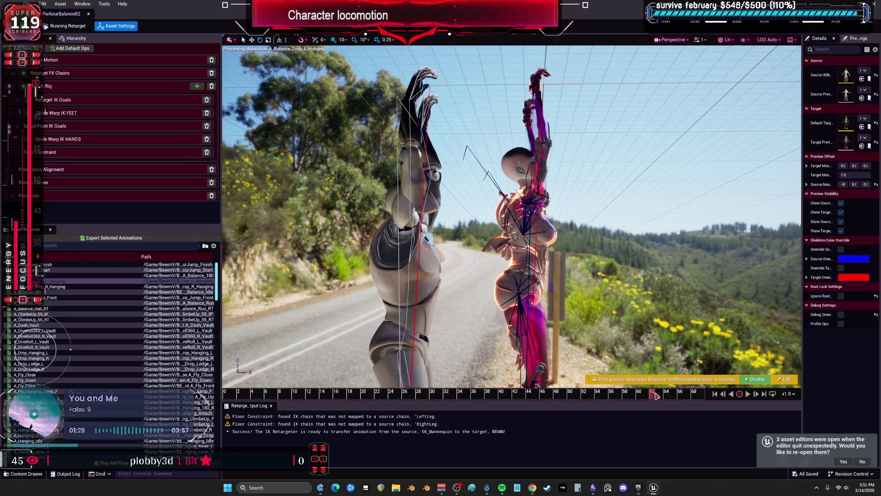
Step: Select A_Balance_Drop_R_Hanging and A_Balance_Drop_L_Hanging and open Export Selected Animations
click(50, 286)
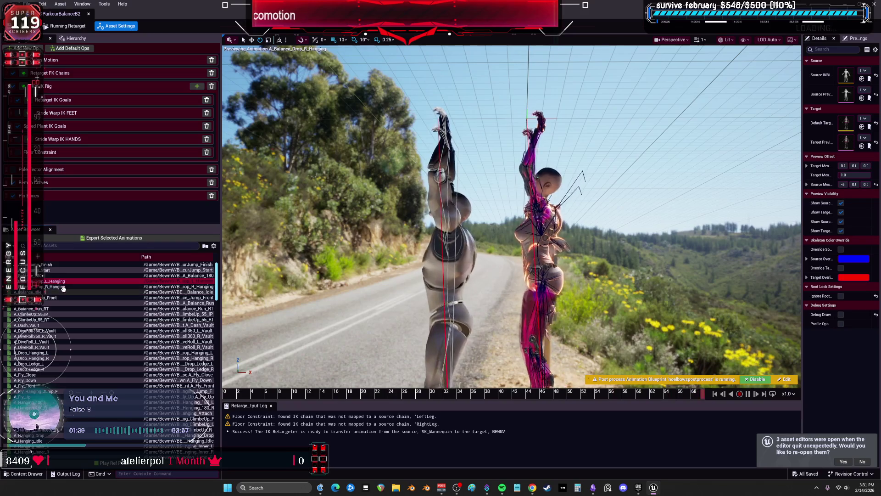
ctrl+click(55, 281)
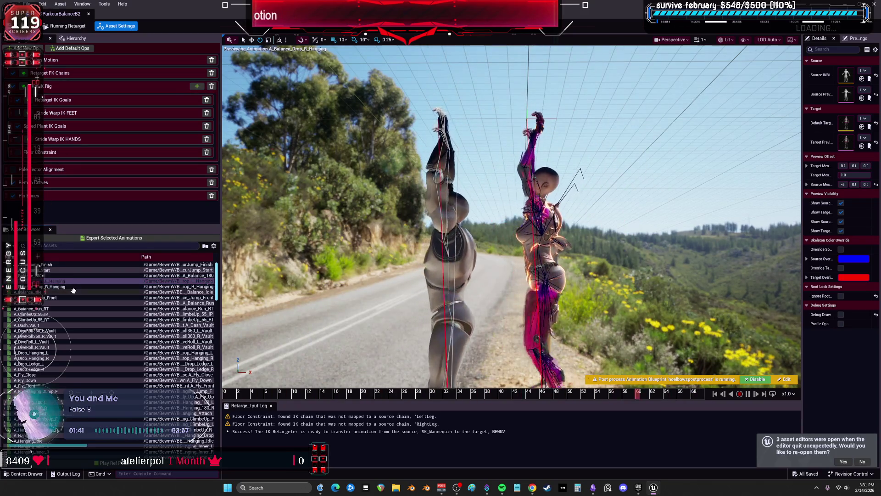
click(113, 238)
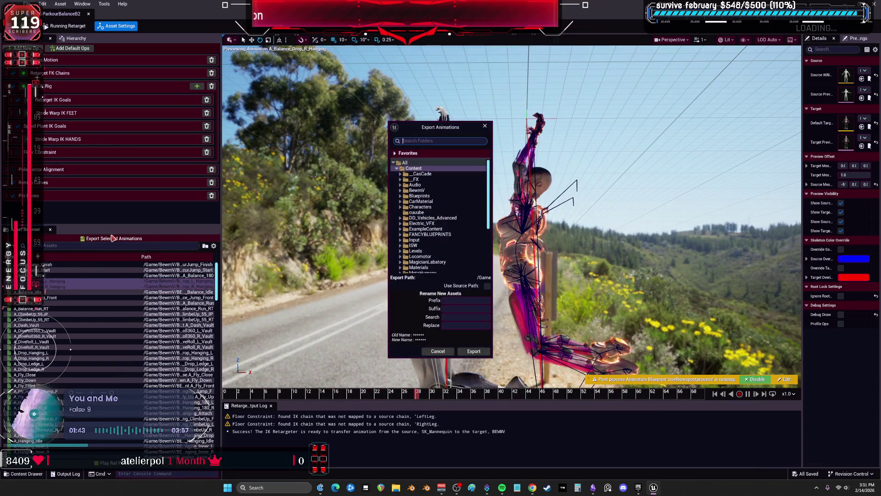
Step: Pick the AdvancedParkour Balance folder as the export destination, then cancel the batch export
click(401, 196)
click(401, 191)
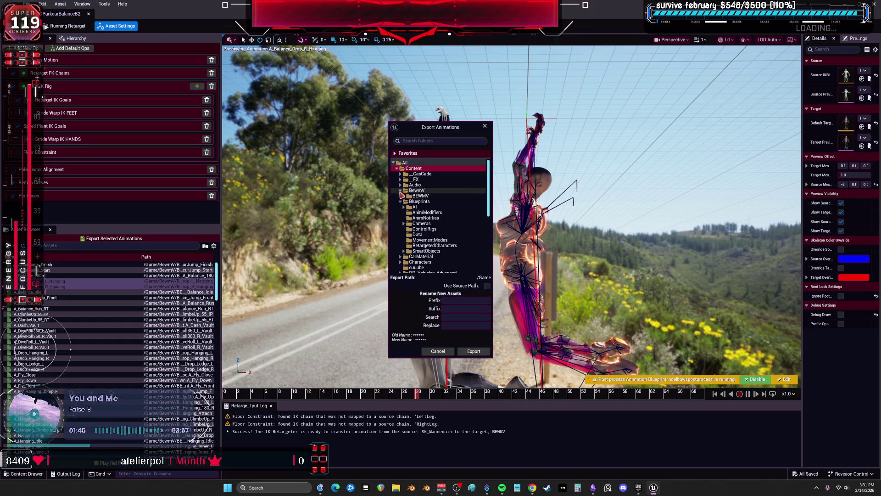
click(403, 195)
click(407, 207)
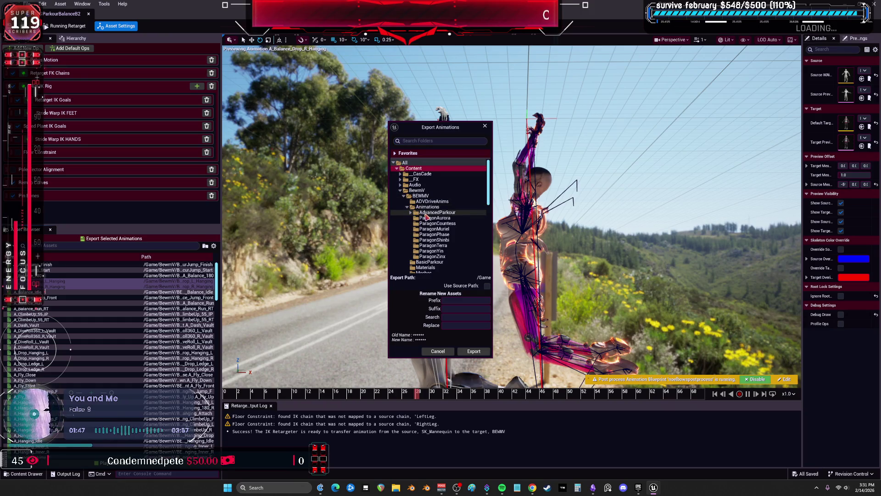
click(412, 213)
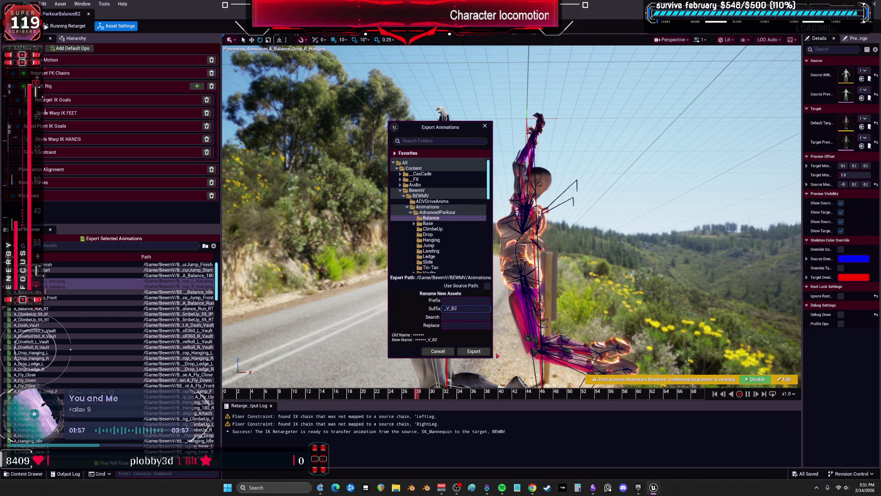
click(473, 351)
click(476, 274)
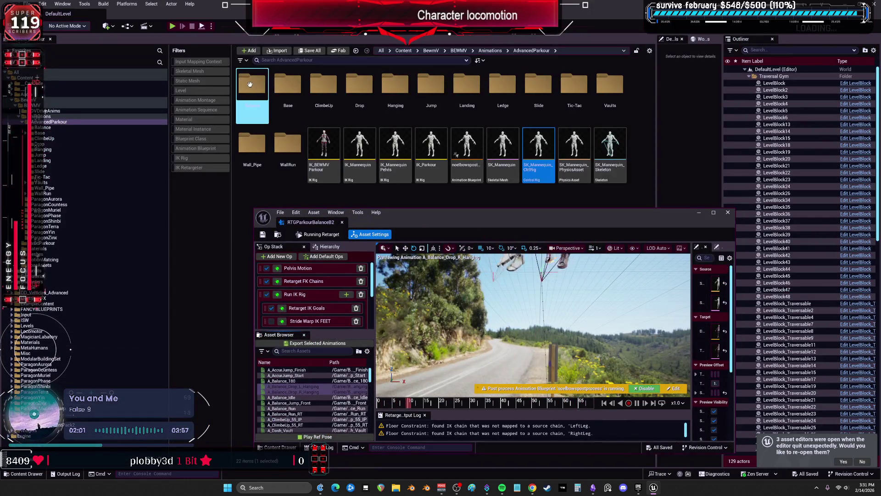
Step: Export the retargeted animations to Balance with prefix _V_B2, then preview A_ClimbUp_55_IP
double_click(250, 84)
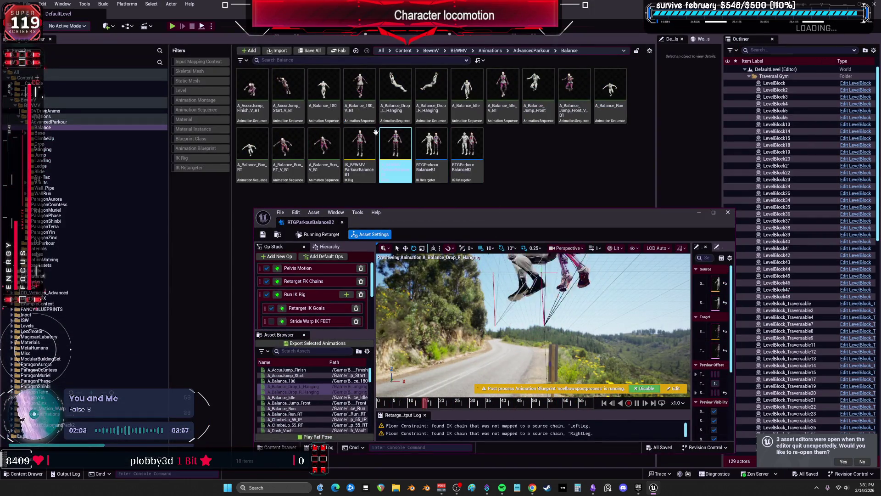
drag(459, 212, 321, 1)
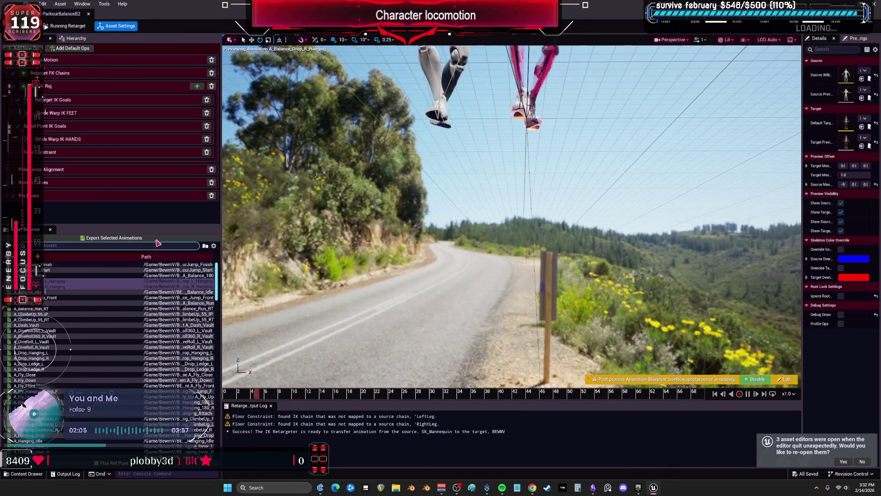
click(112, 237)
click(466, 300)
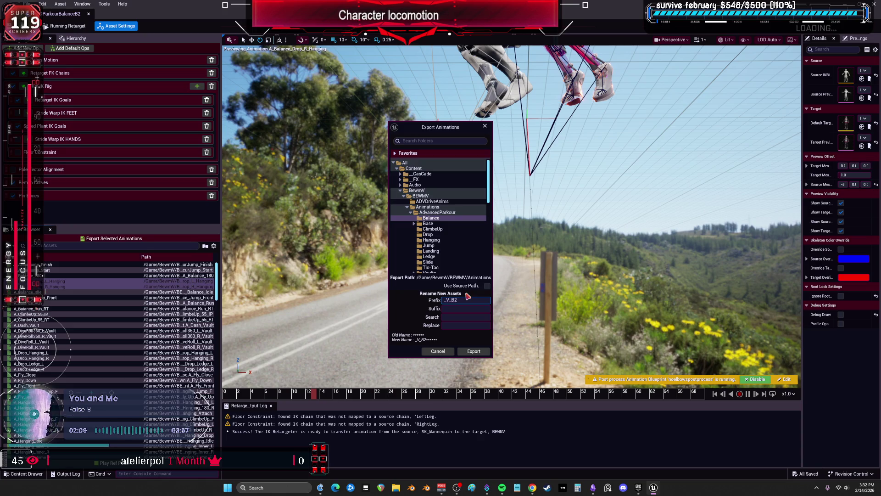
click(475, 351)
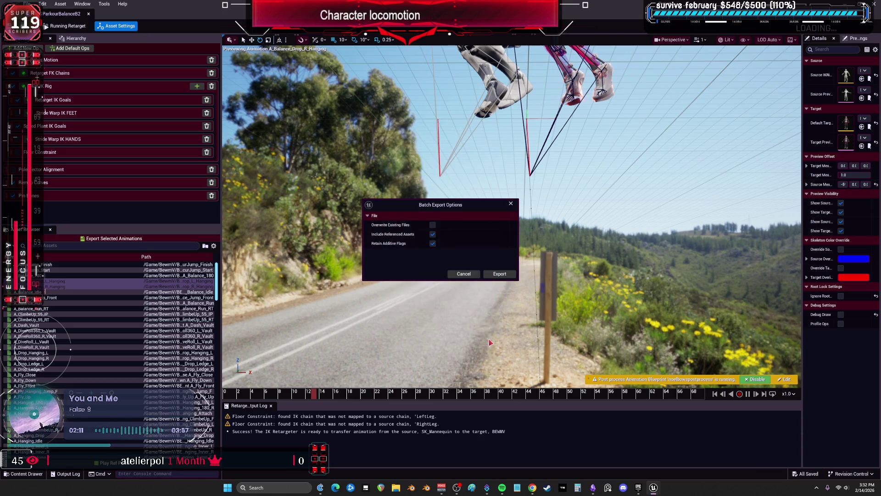
click(501, 274)
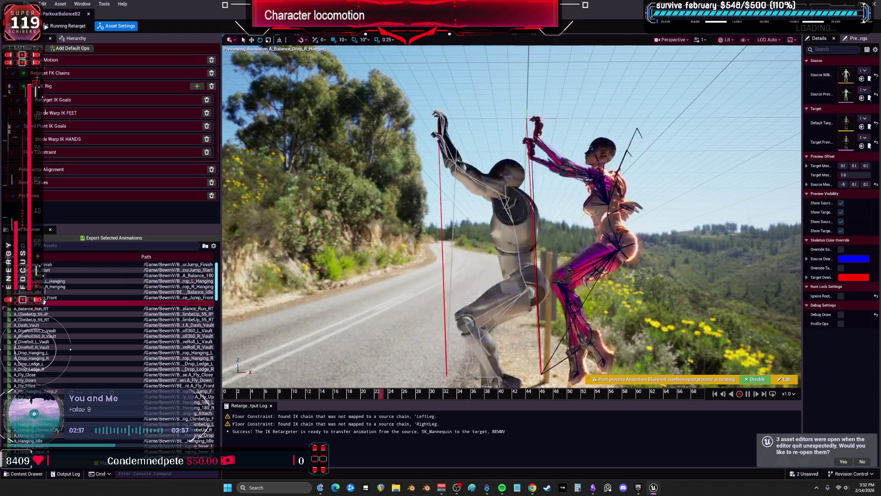
click(46, 314)
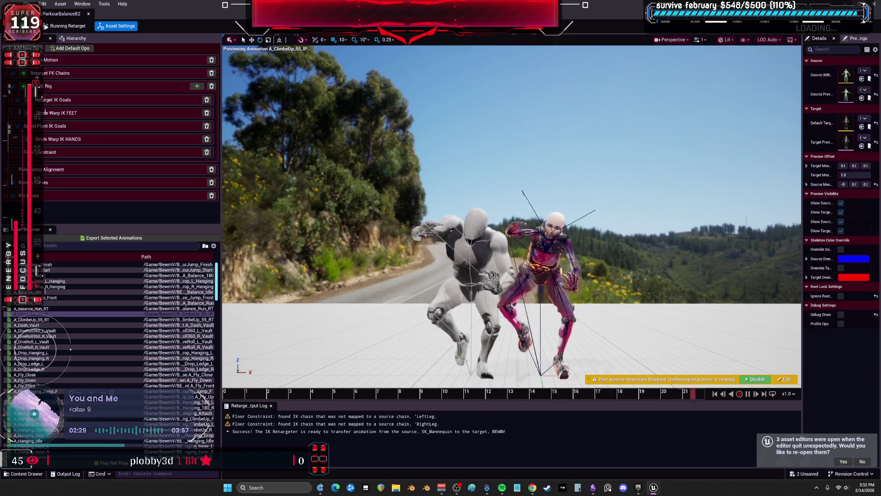
Step: In the level editor, browse Wall_Pipe and Hanging, then reopen RTGParkourBalanceB2 from Balance
key(alt+Tab)
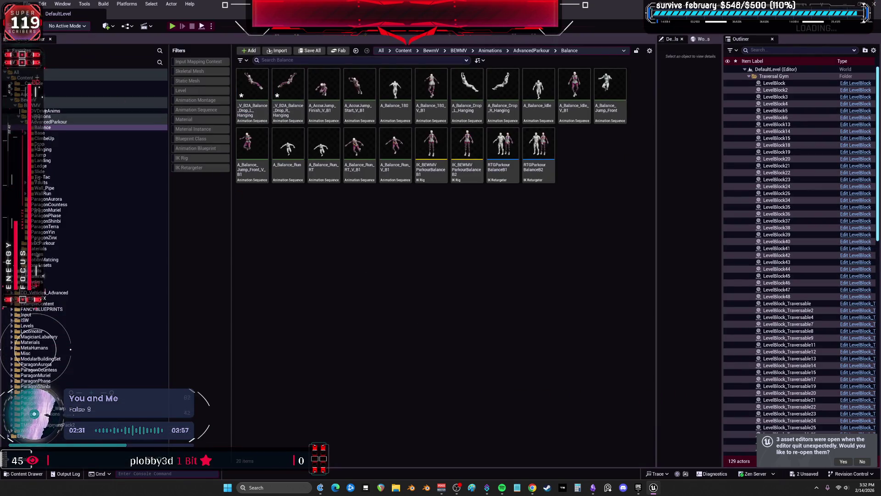
click(27, 4)
click(63, 104)
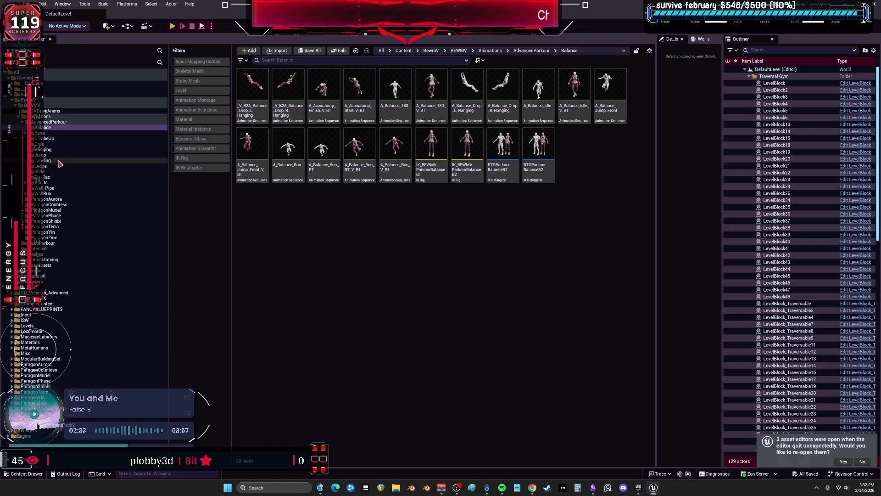
click(40, 188)
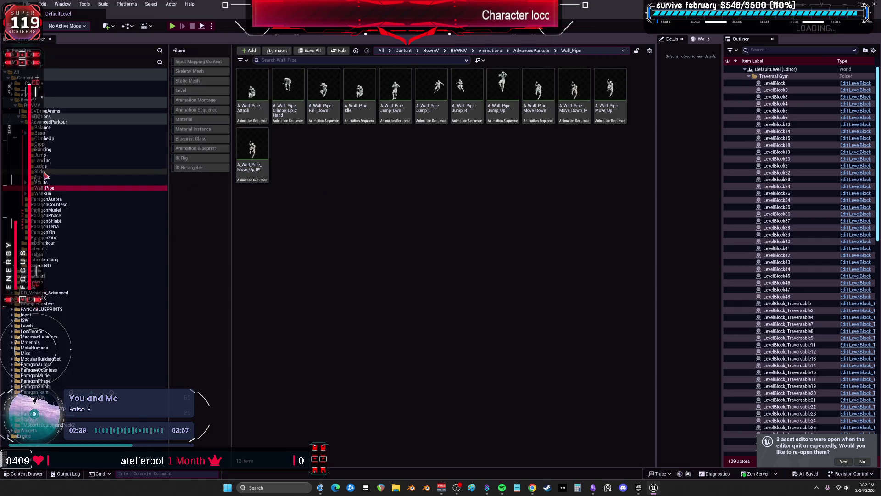
click(44, 150)
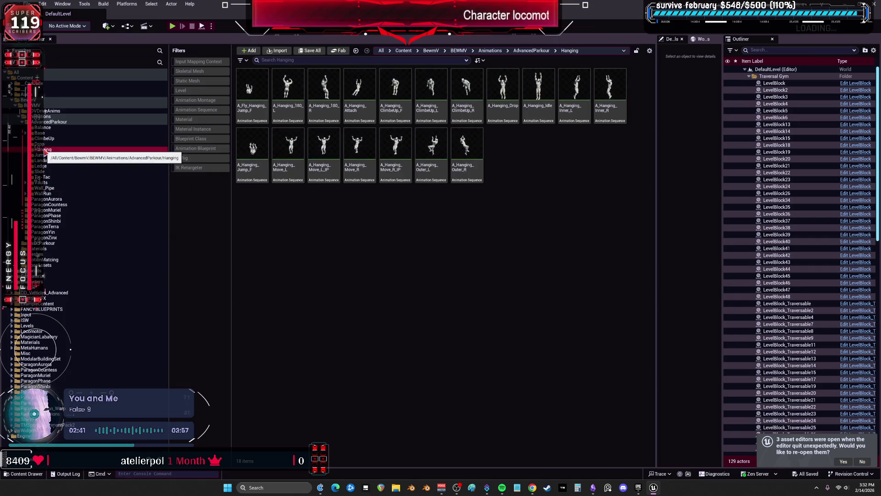
click(44, 128)
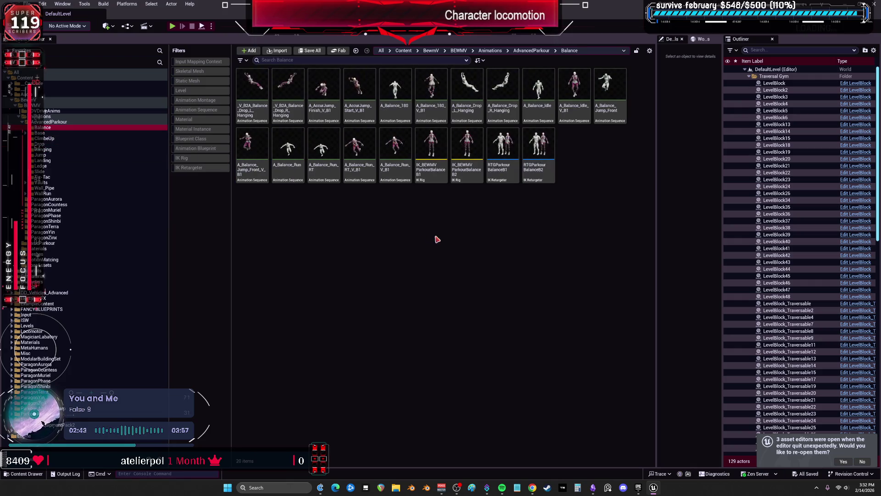
click(534, 178)
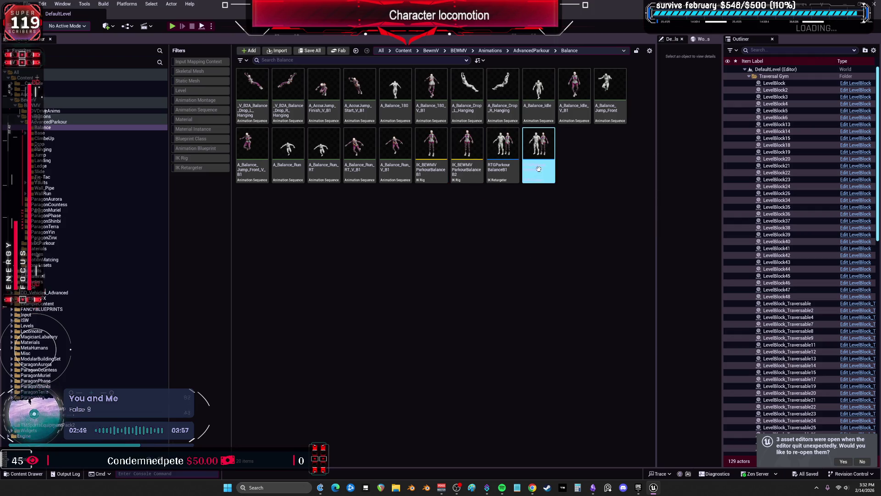
double_click(537, 137)
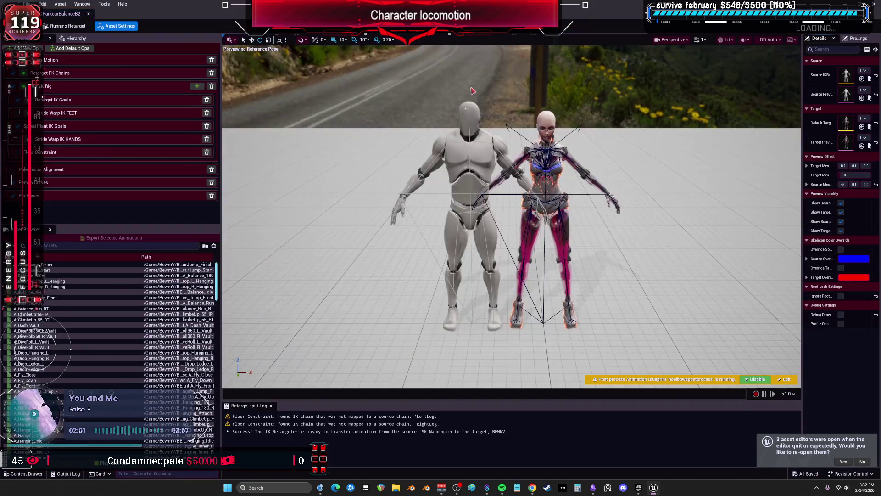
Step: Preview A_Hanging_180_L on both characters, framed close up and paused
scroll(54, 310, down, 5)
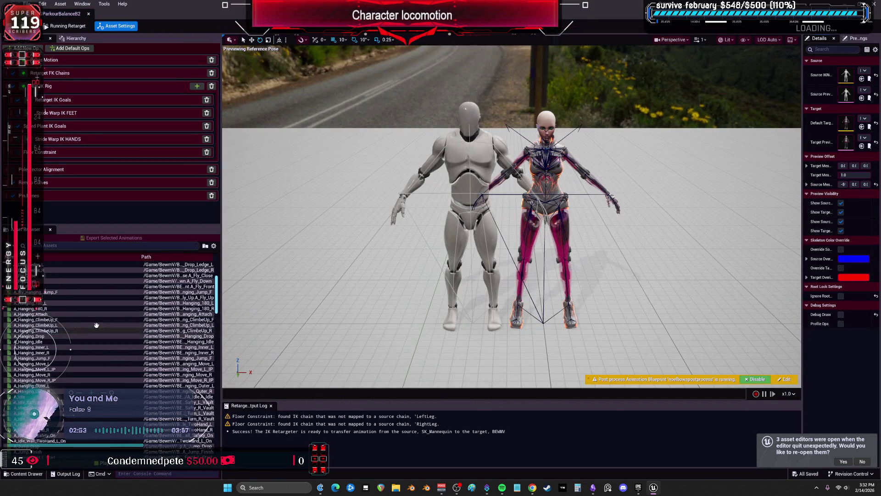
click(53, 304)
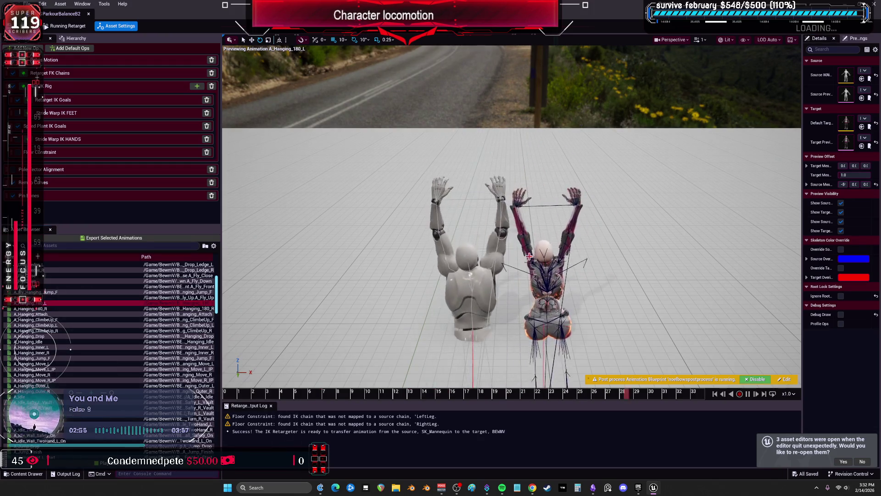
key(f)
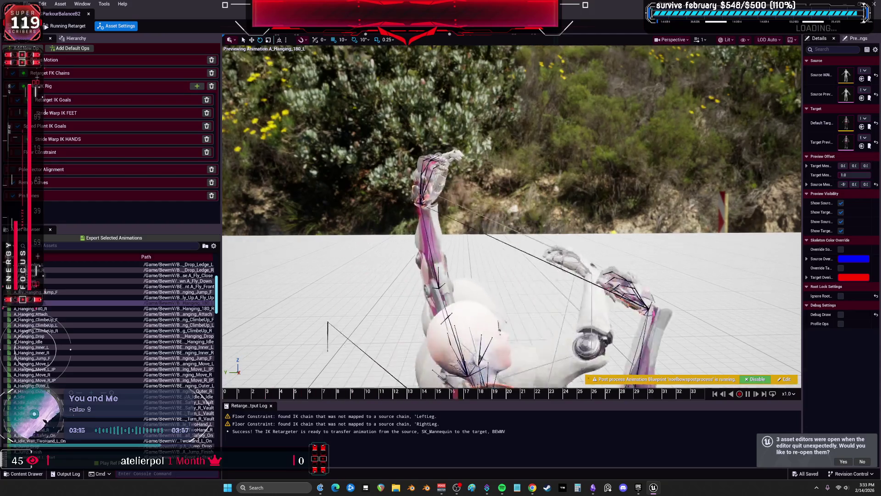
key(space)
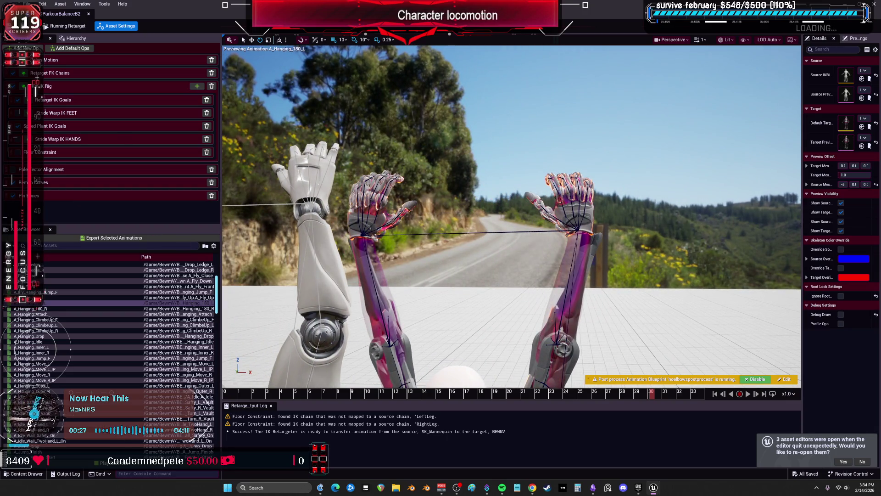
click(42, 106)
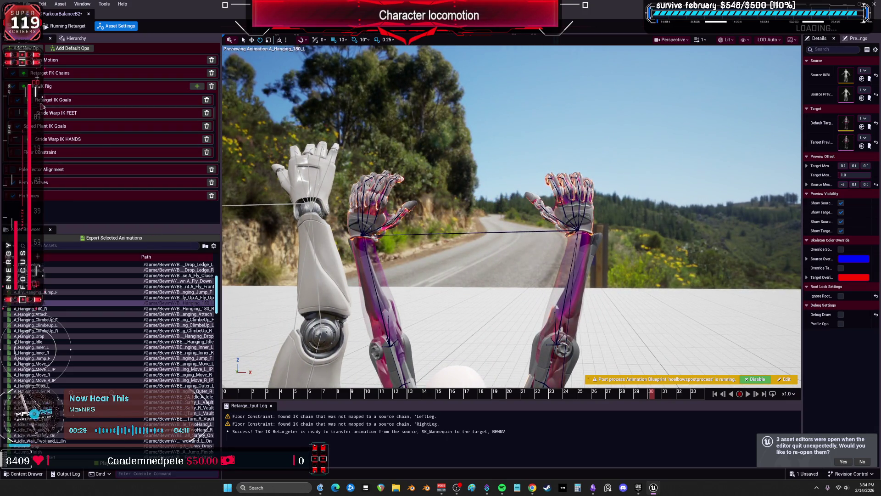
Step: Show Retarget IK Goals in a widened Details panel and toggle the post-process blueprint off and on
click(42, 103)
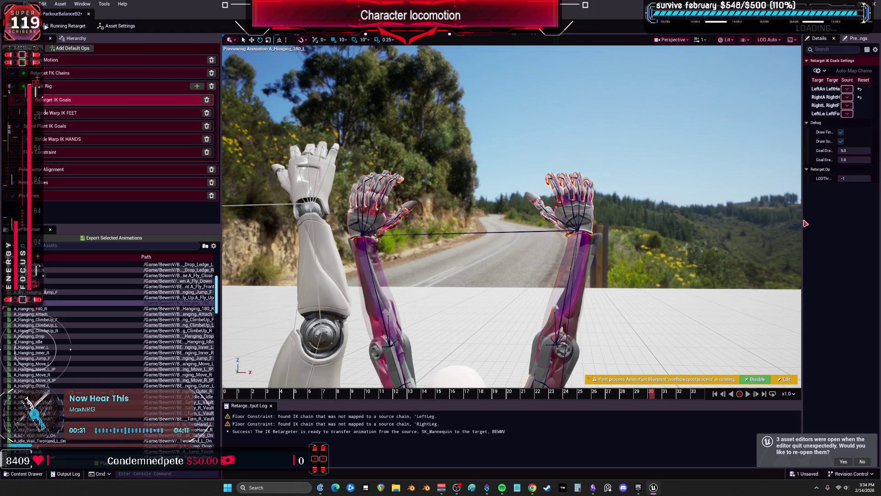
drag(805, 224, 685, 223)
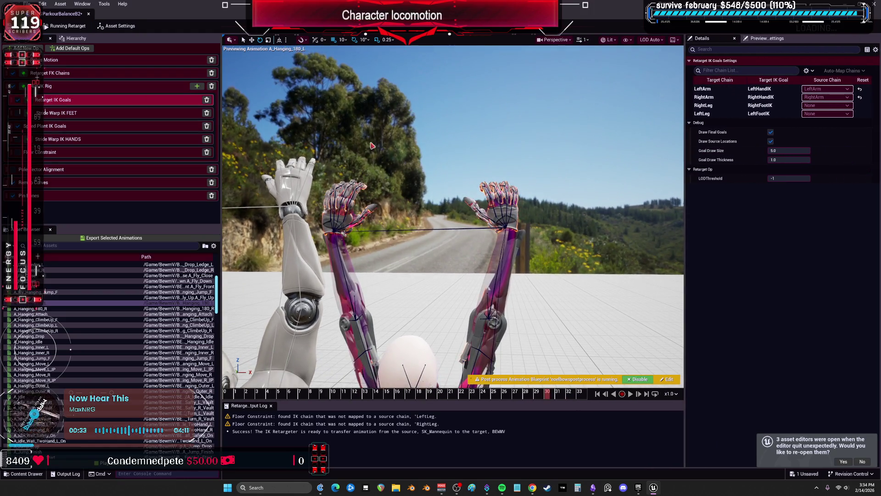
click(636, 379)
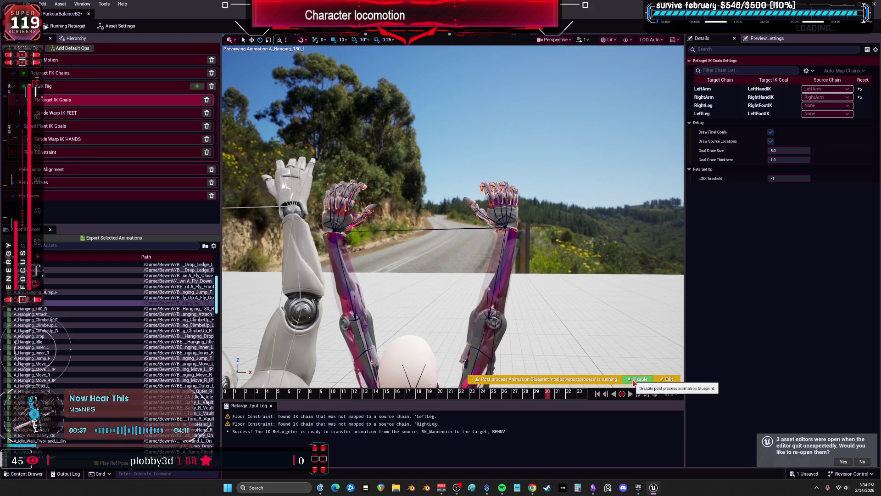
click(638, 379)
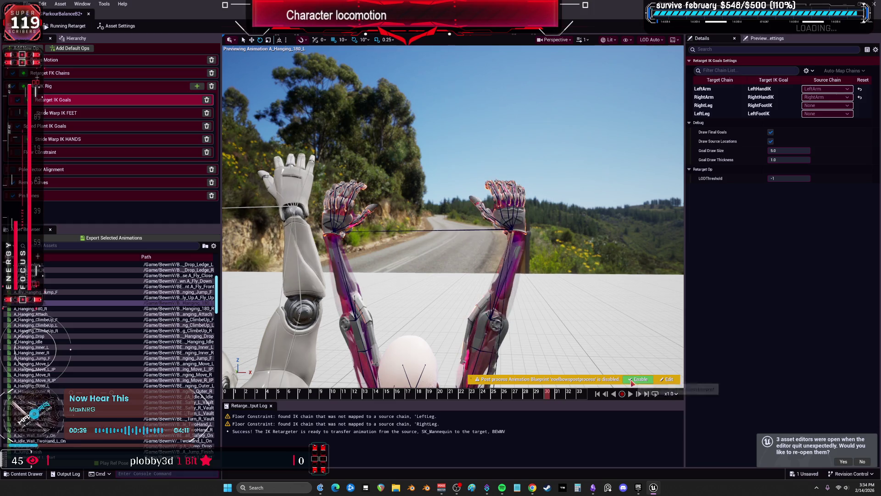
Step: Inspect the Speed Plant, Pelvis Motion and asset settings, ending on Stride Warp IK HANDS
click(64, 129)
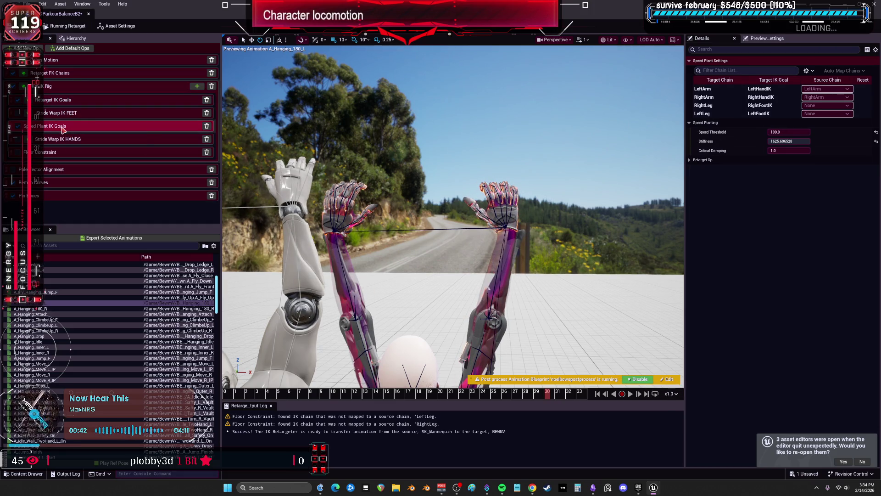
click(197, 86)
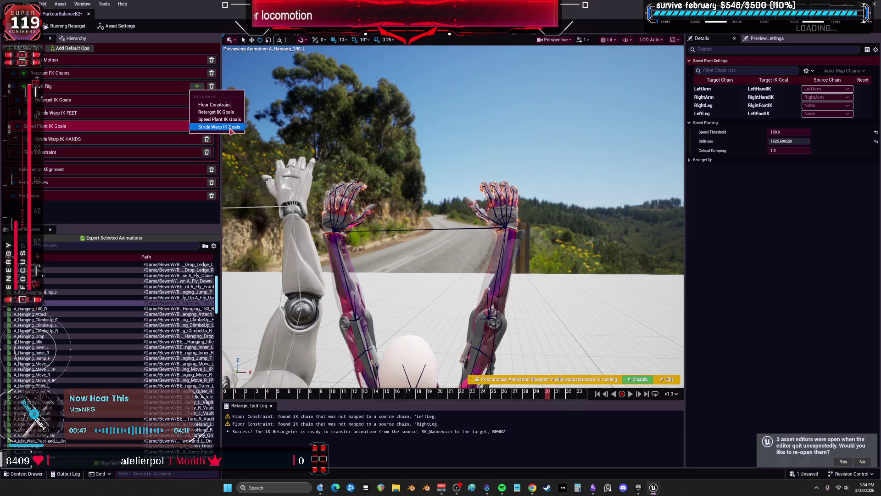
click(92, 73)
click(91, 60)
click(25, 48)
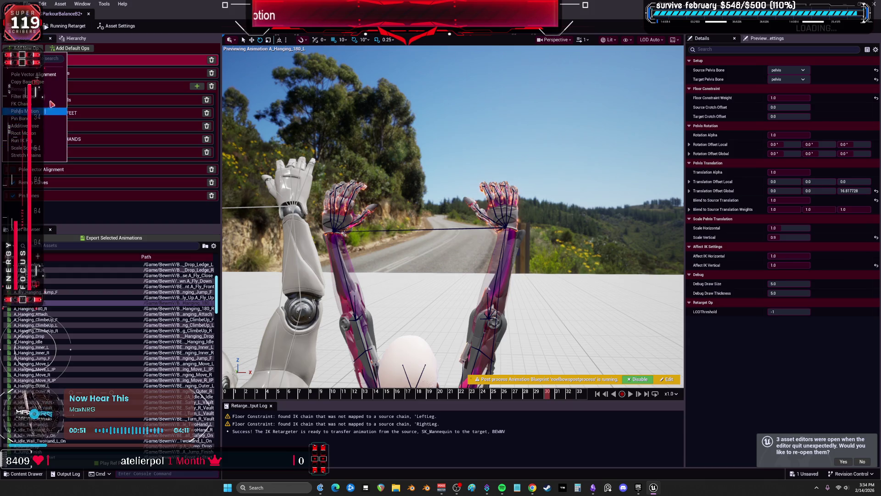
click(74, 198)
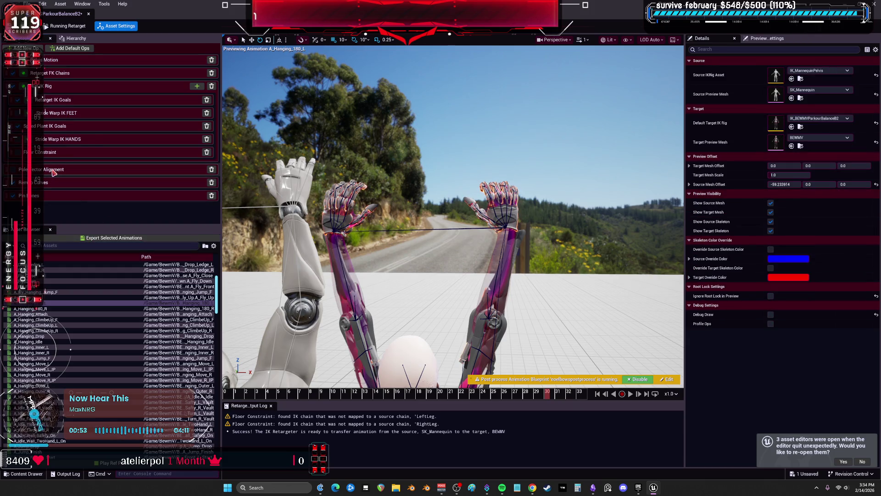
click(59, 139)
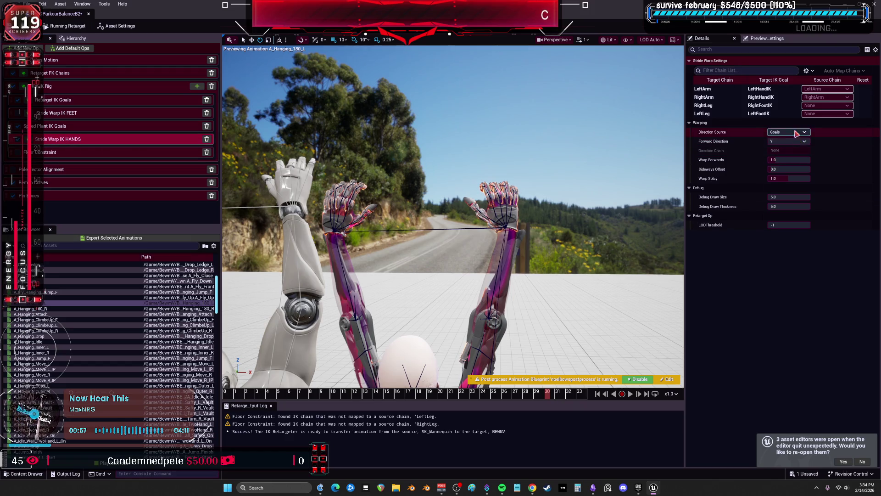
Step: Re-enable the post-process blueprint and set Stride Warp IK HANDS Warp Splay to 0.8
mouse_move(793, 177)
mouse_down()
mouse_move(773, 178)
mouse_move(814, 178)
mouse_move(773, 178)
mouse_up()
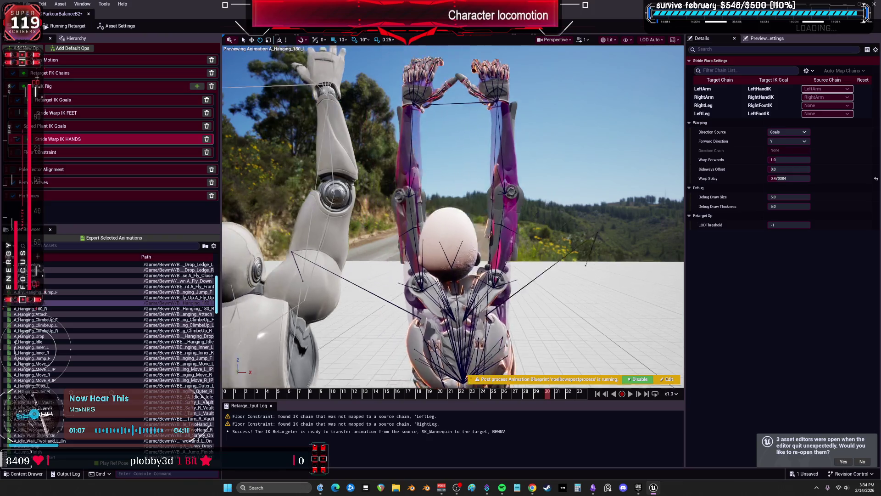
click(638, 378)
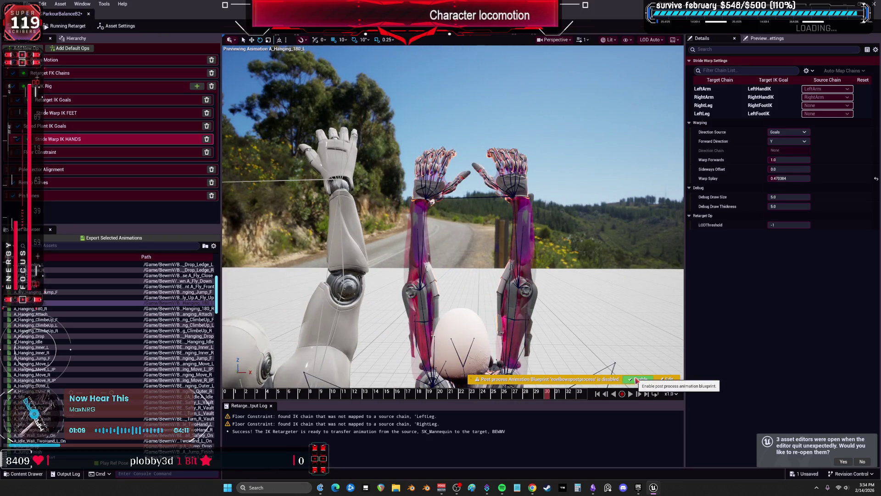
click(636, 380)
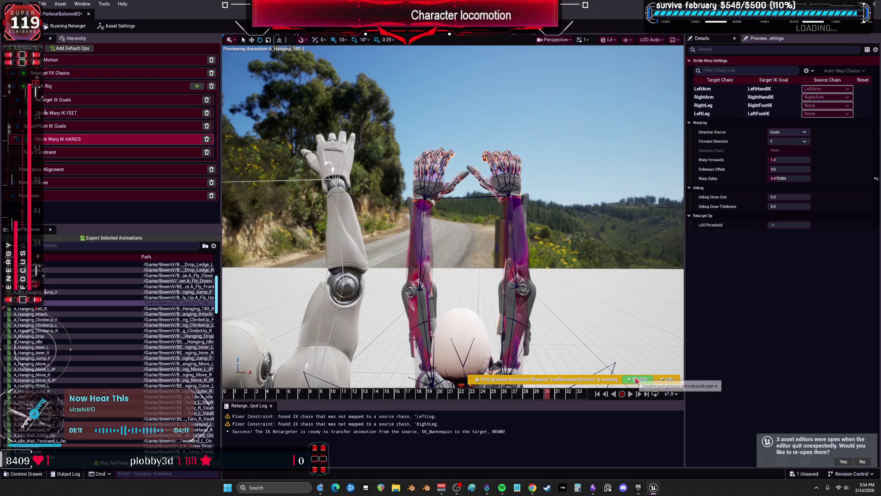
drag(789, 178, 806, 178)
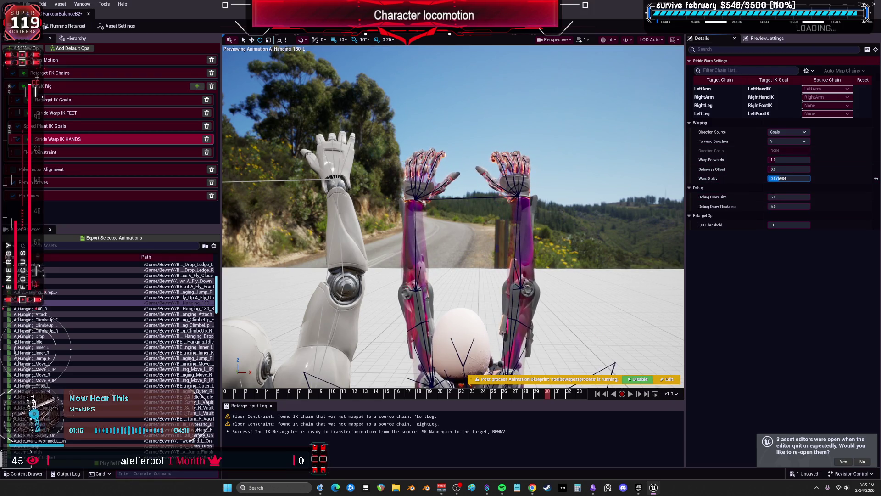
click(791, 178)
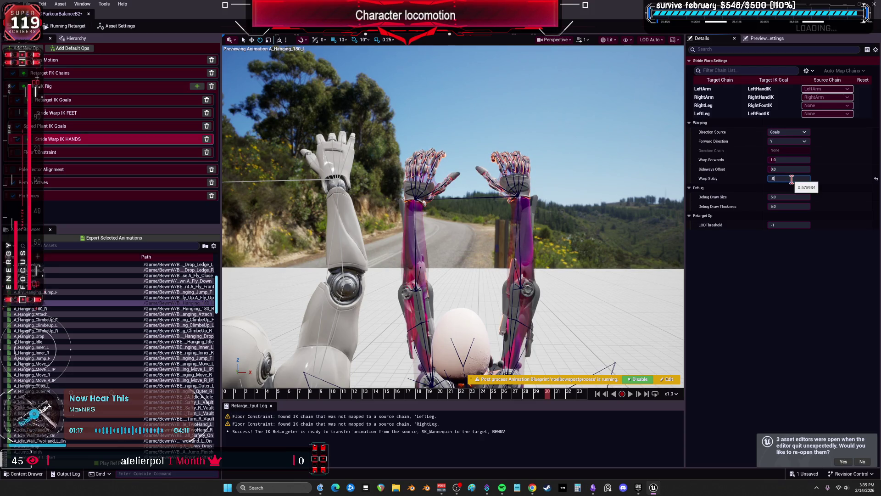
key(Return)
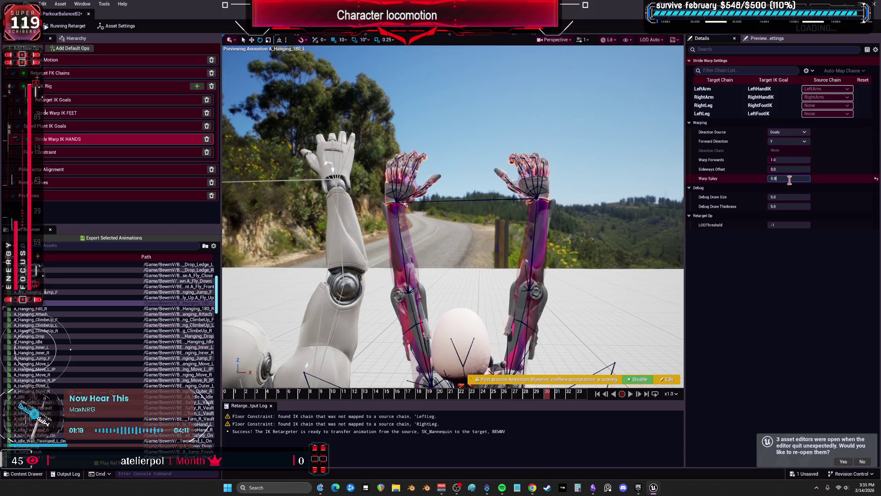
text(1.0)
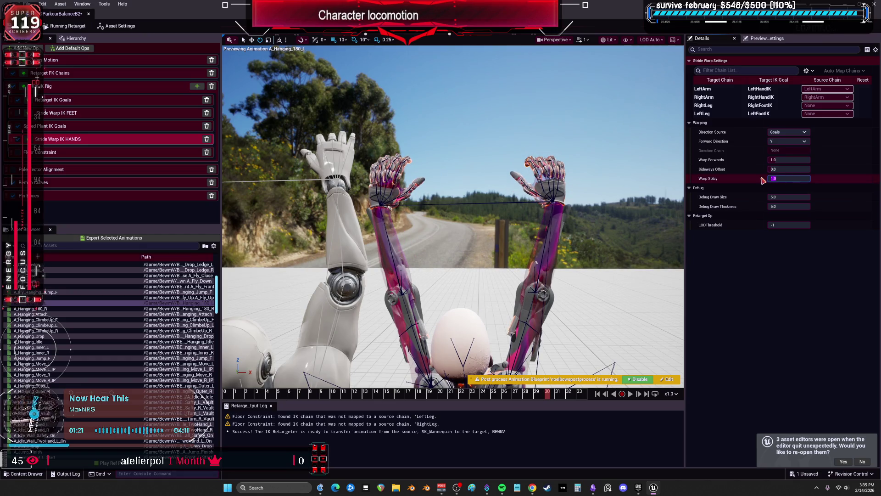
text(.8)
key(Return)
click(799, 248)
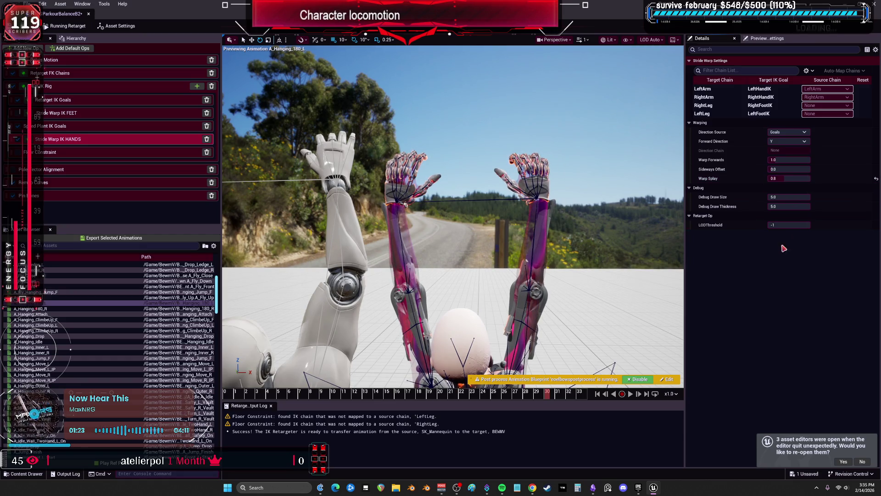
mouse_move(652, 210)
mouse_down()
mouse_move(652, 243)
mouse_move(652, 207)
mouse_move(719, 212)
mouse_up()
Step: Inspect the raised arm bones and set the RightArm FK chain Translation Mode to None
drag(619, 215, 604, 218)
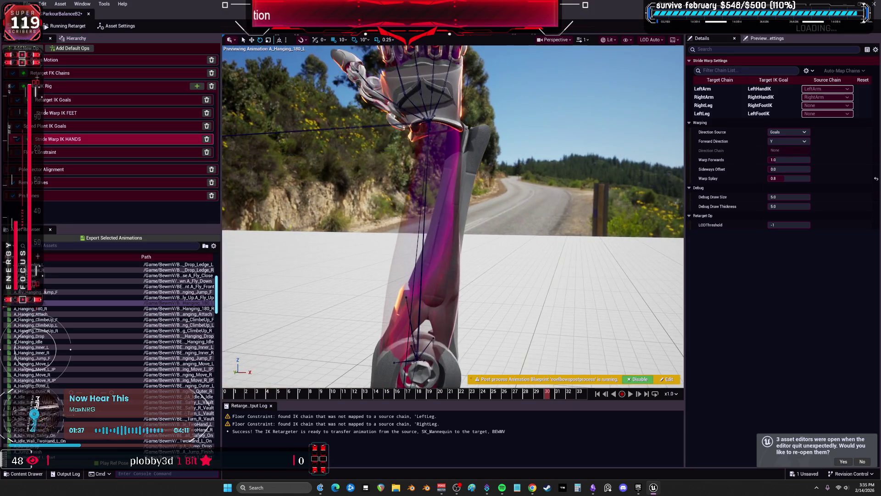
drag(507, 289, 508, 289)
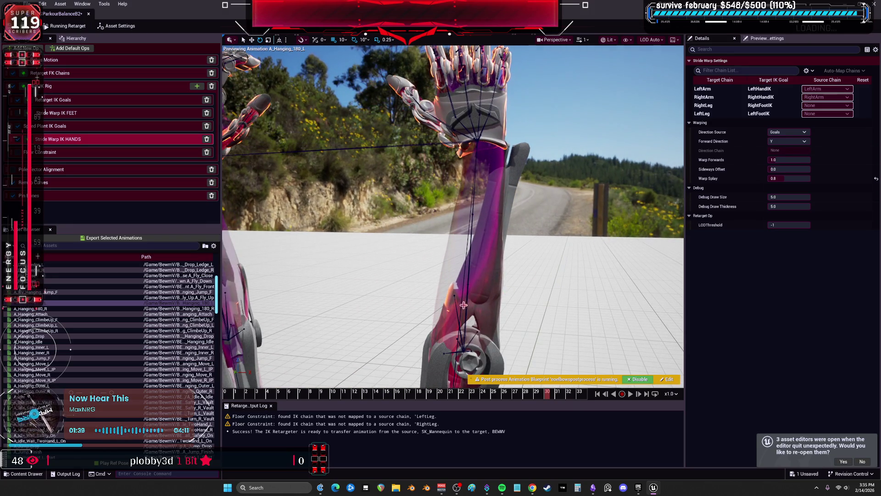
click(464, 304)
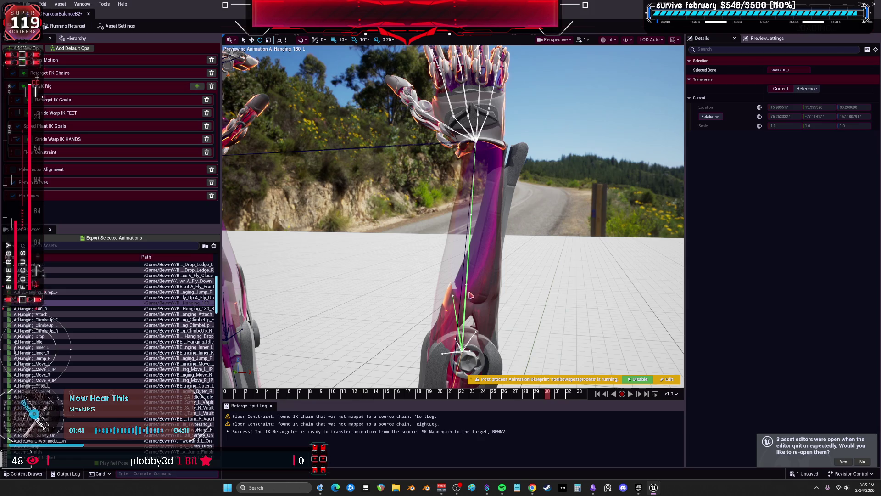
click(75, 77)
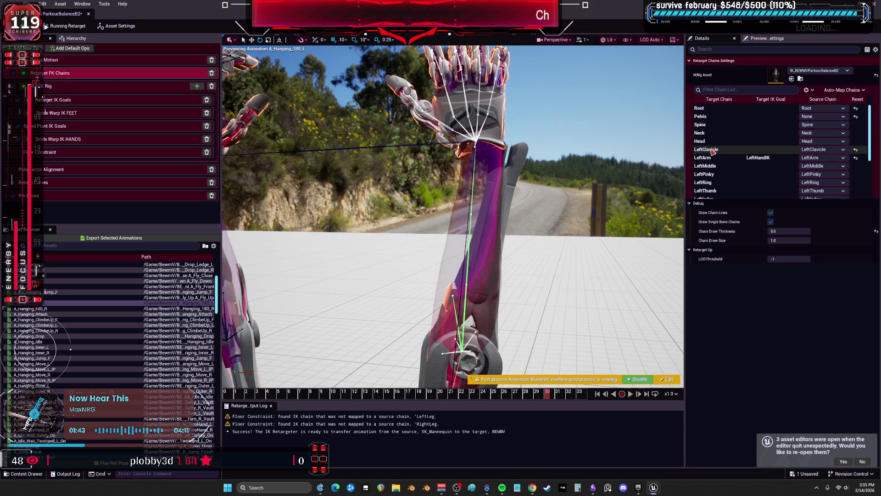
click(734, 157)
scroll(741, 167, down, 4)
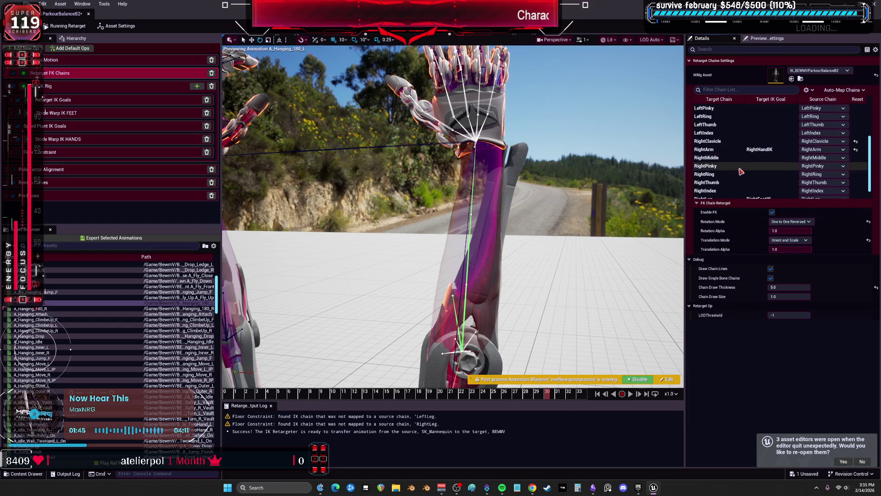
click(731, 152)
click(788, 240)
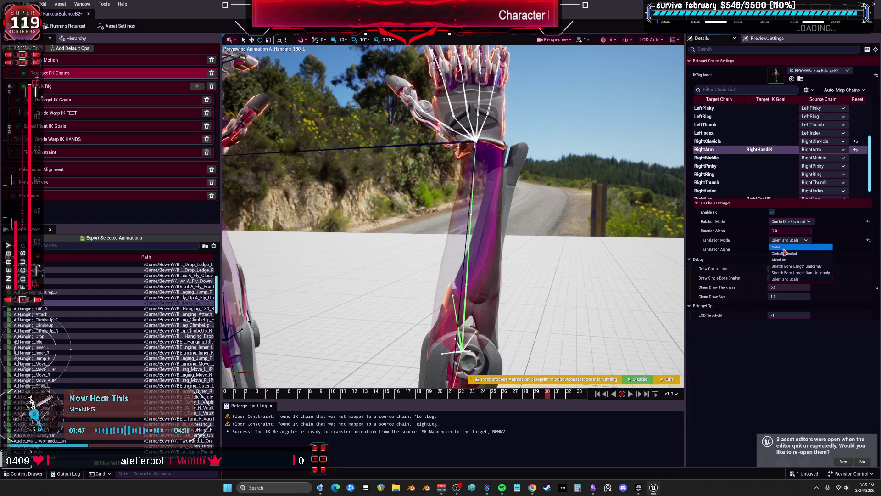
click(785, 247)
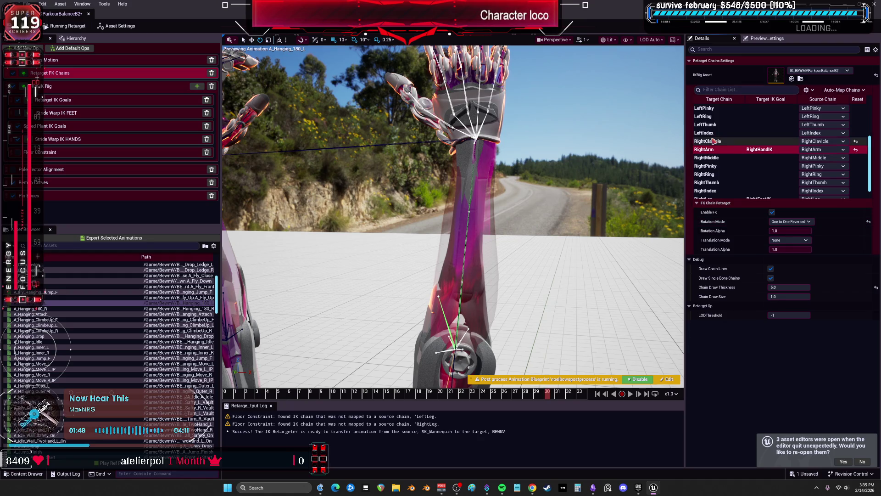
click(791, 222)
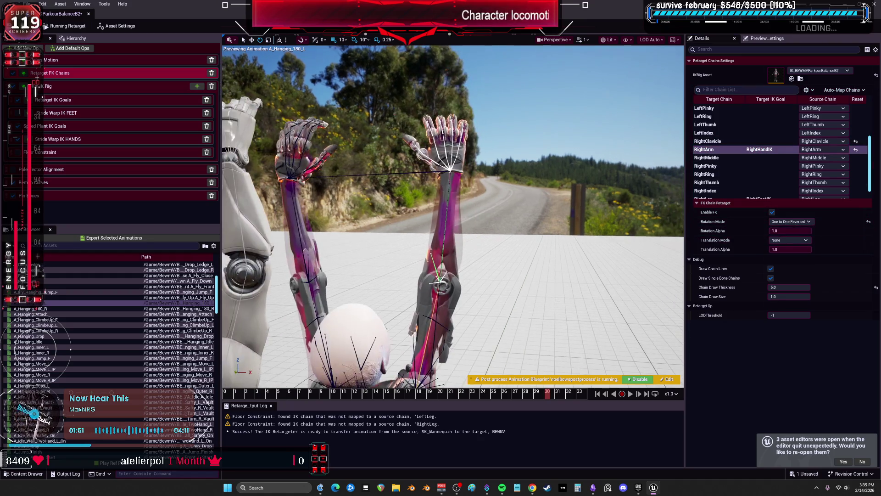
Step: Set the LeftArm FK chain Translation Mode to None
scroll(733, 141, up, 3)
click(736, 136)
click(789, 240)
click(785, 249)
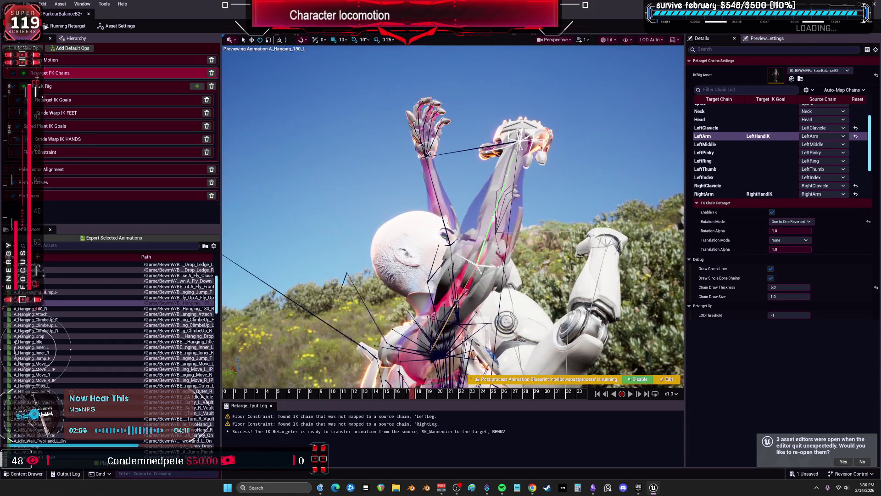
Step: Scrub the preview to frames 19, 16 and 12, then open the BEWMV target mesh from Asset Settings
click(432, 400)
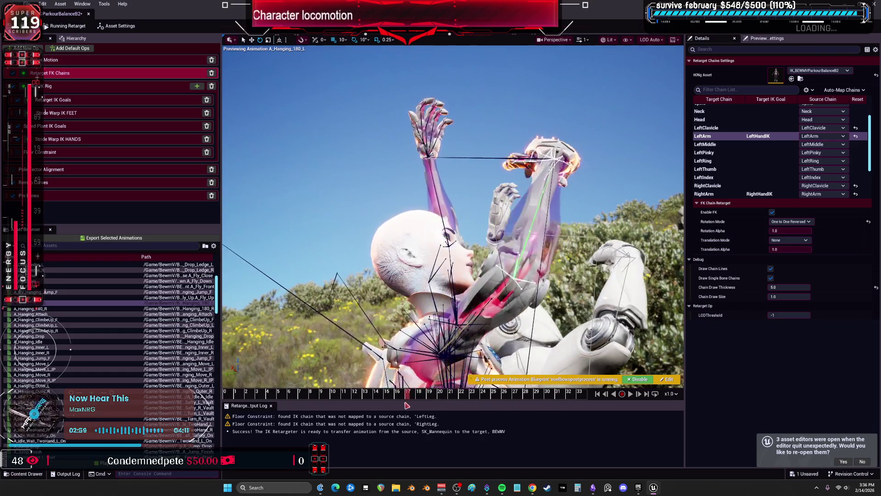
click(398, 404)
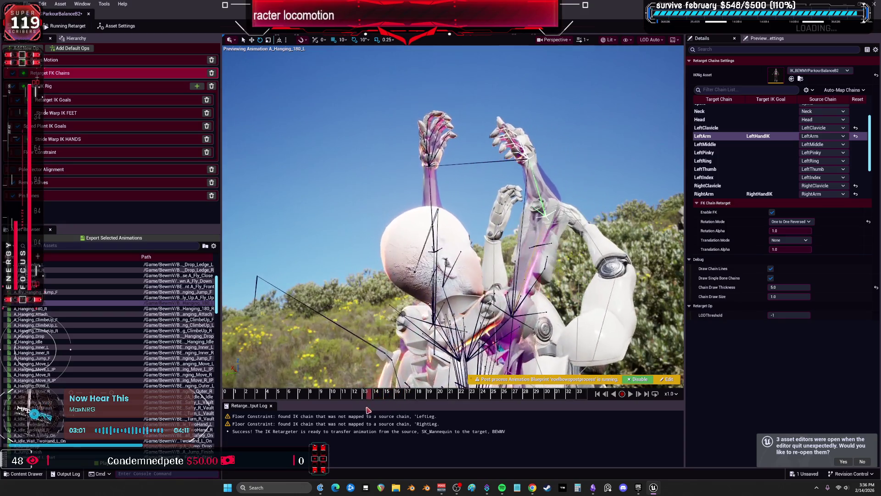
click(353, 408)
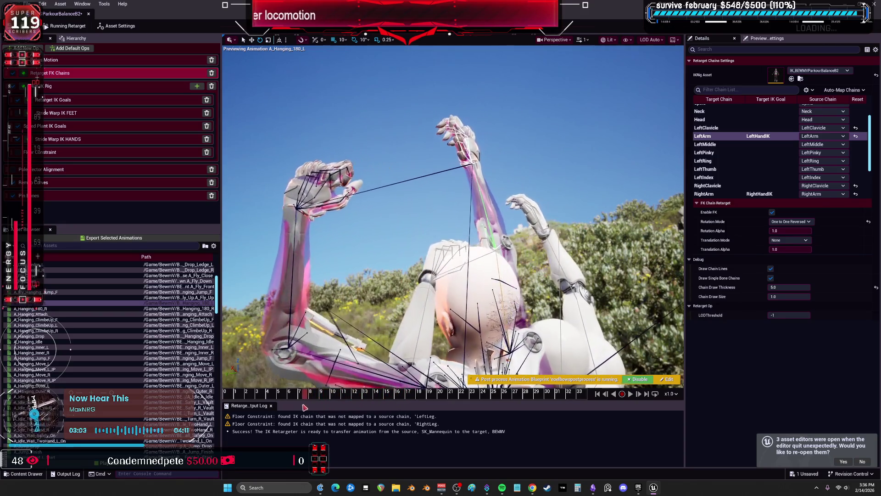
drag(652, 129, 597, 142)
click(117, 25)
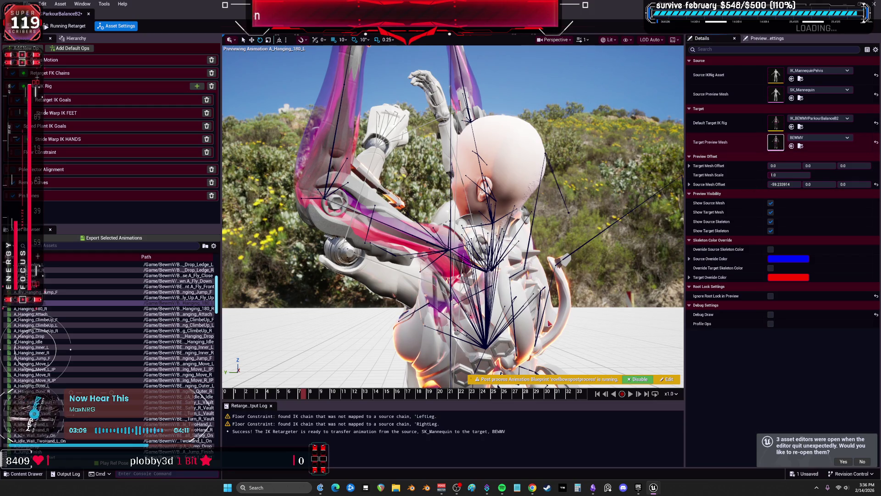
double_click(776, 142)
drag(252, 229, 192, 216)
Step: Assign the M_Metal material to Element 3 of the BEWMV mesh
scroll(624, 358, down, 2)
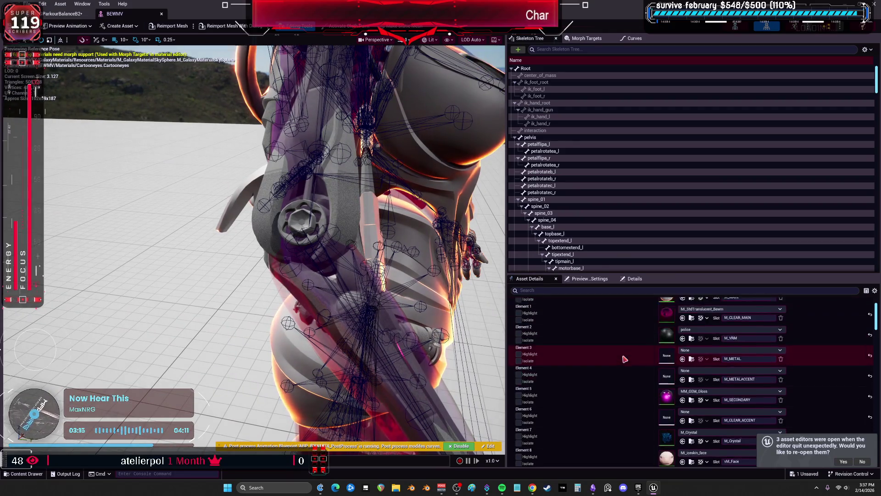
scroll(626, 354, down, 2)
scroll(619, 363, down, 5)
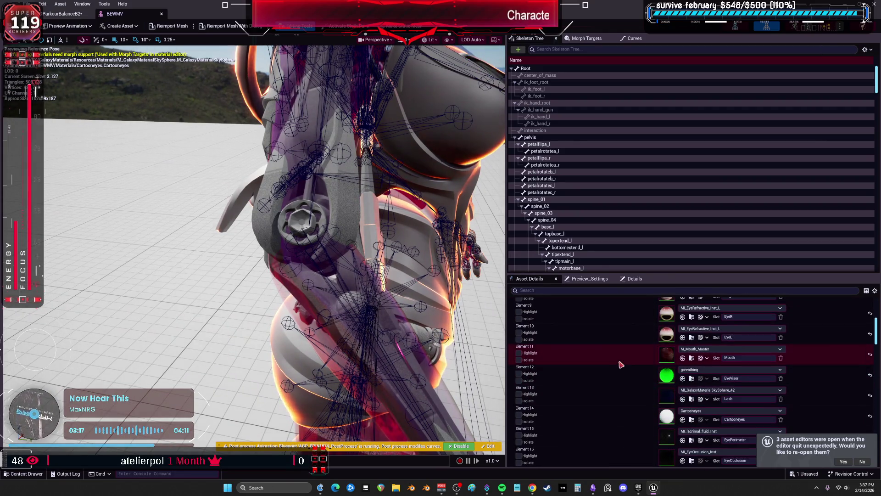
scroll(615, 376, up, 10)
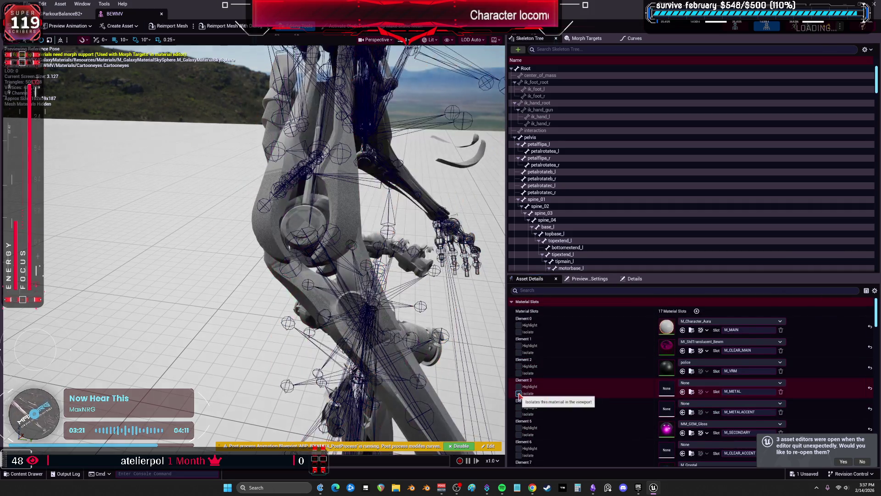
click(705, 383)
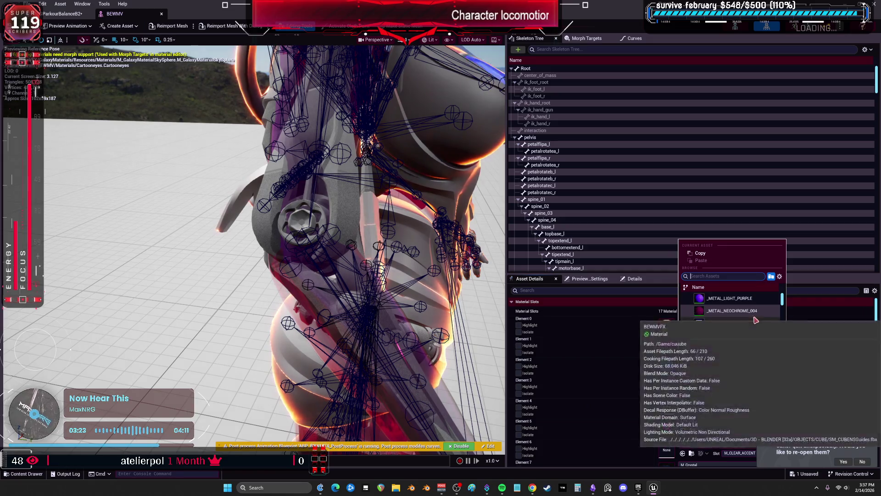
click(747, 303)
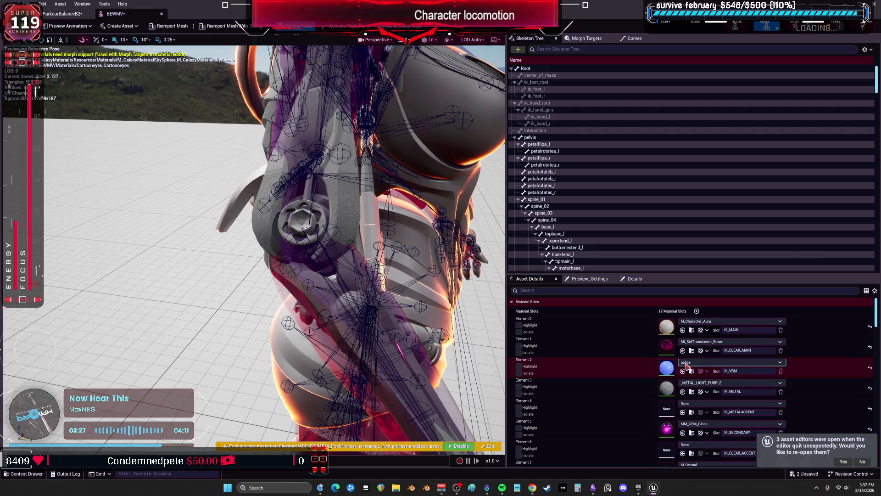
Step: Browse replacement materials for another body slot, leaving it unchanged
click(701, 382)
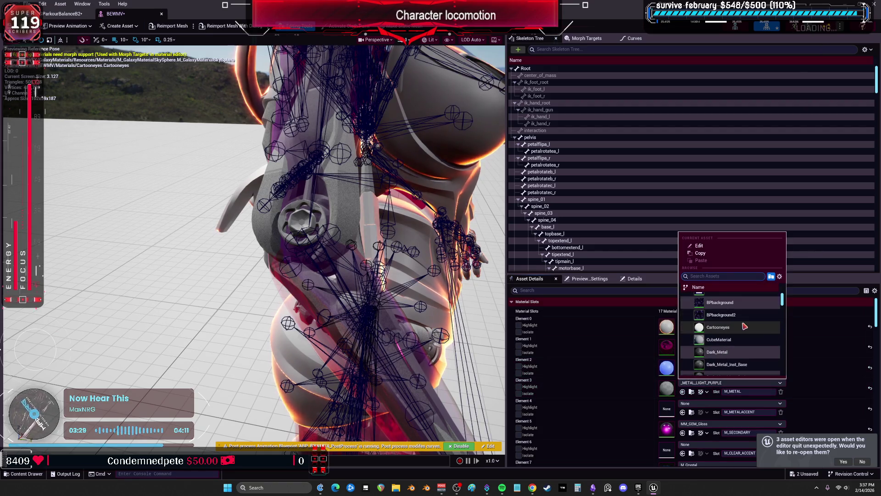
scroll(744, 326, down, 10)
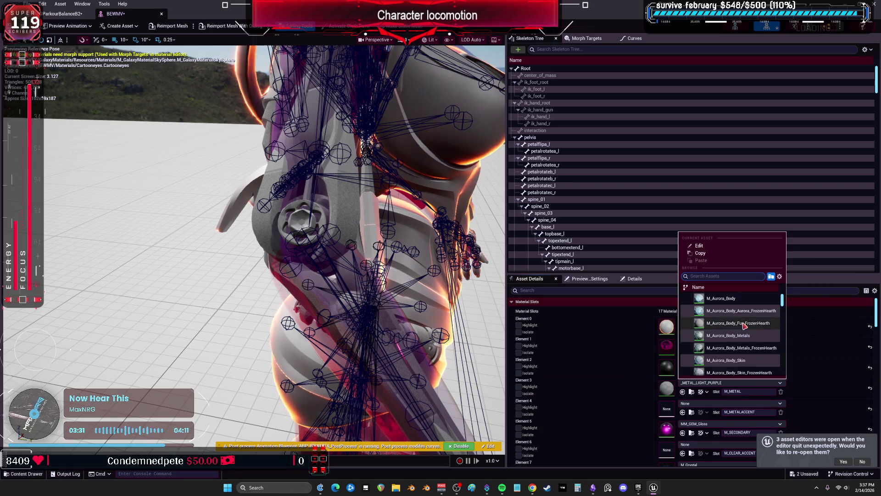
scroll(746, 328, down, 10)
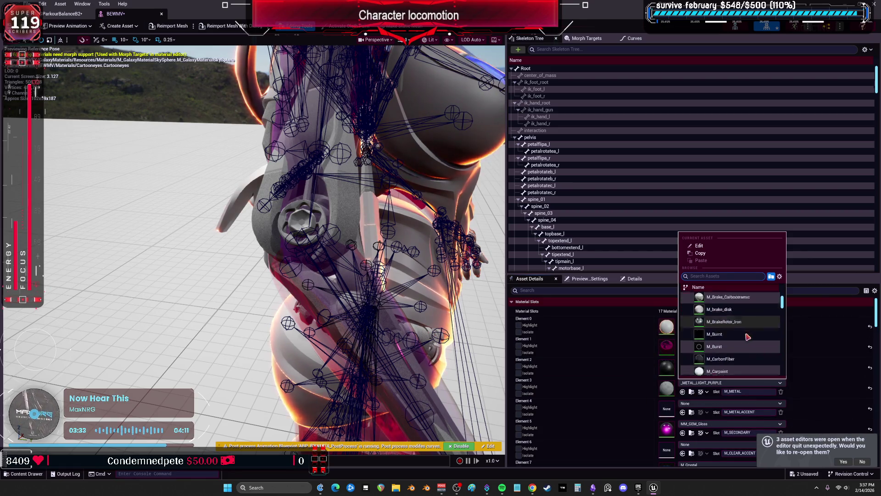
scroll(729, 321, down, 1)
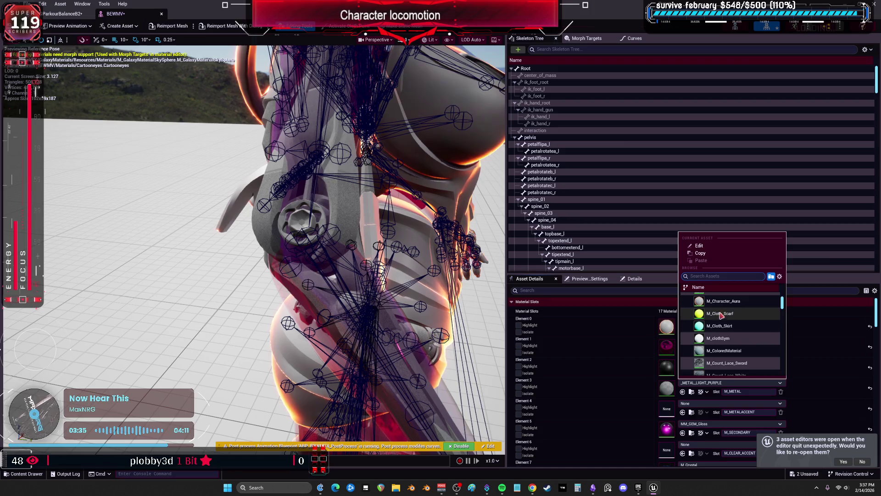
key(Escape)
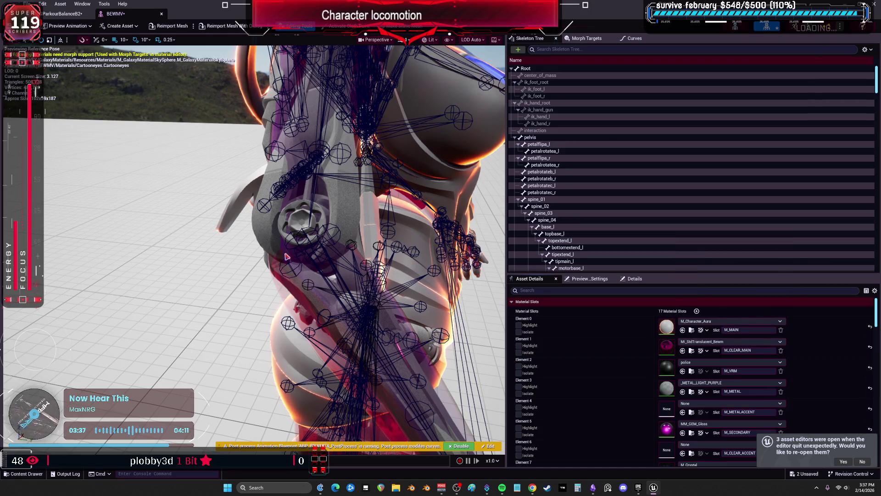
drag(428, 253, 390, 237)
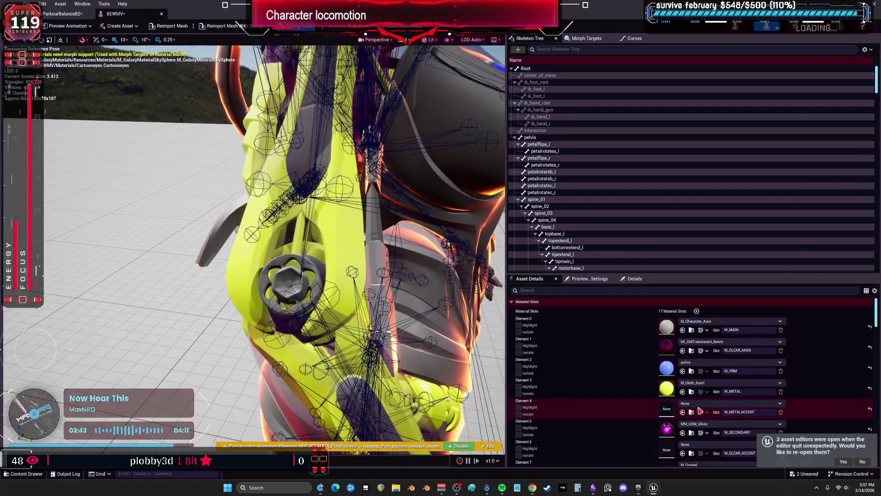
Step: Browse Element 4 materials without changing them, then save BEWMV and close its editor
click(716, 403)
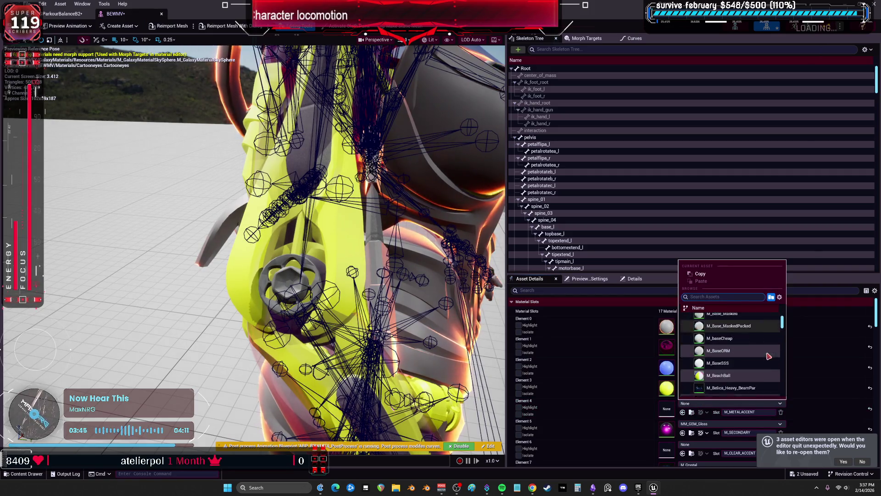
scroll(743, 358, down, 5)
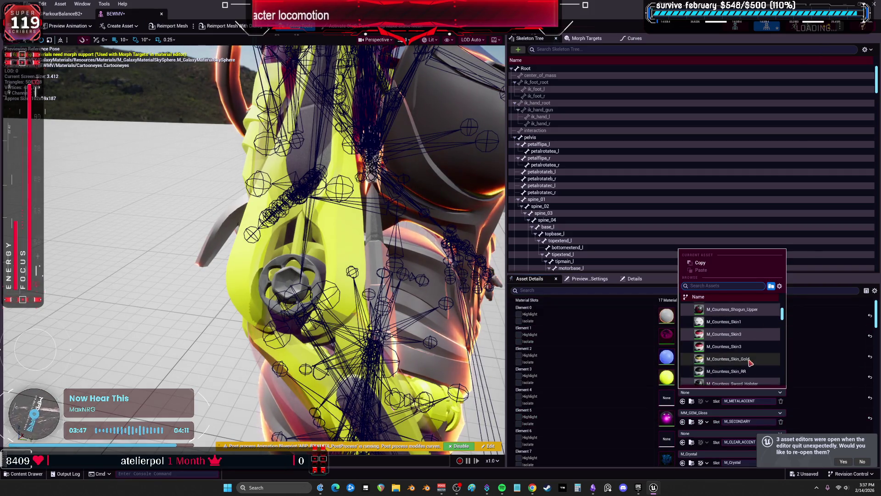
scroll(738, 340, down, 3)
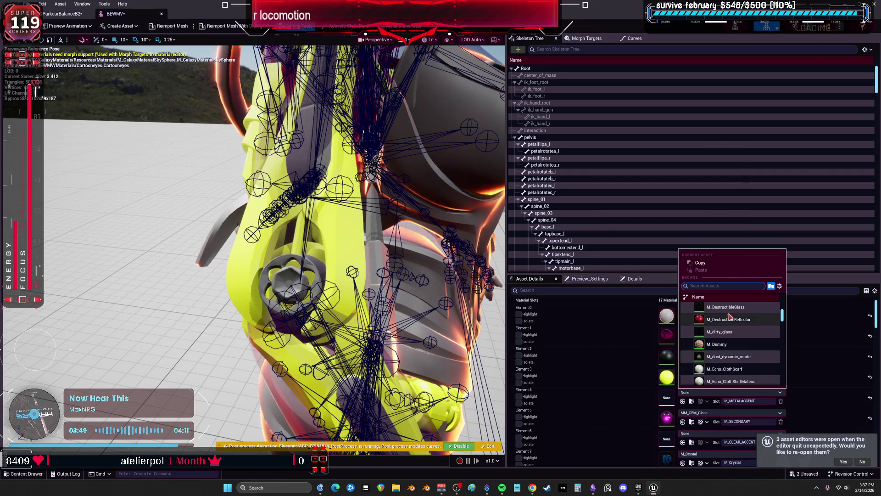
scroll(736, 340, down, 4)
scroll(743, 356, down, 5)
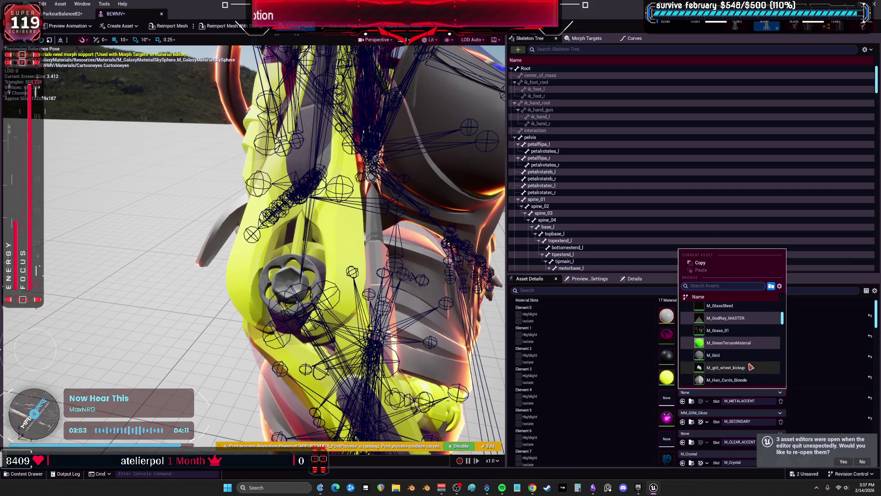
scroll(748, 364, down, 5)
scroll(744, 360, down, 5)
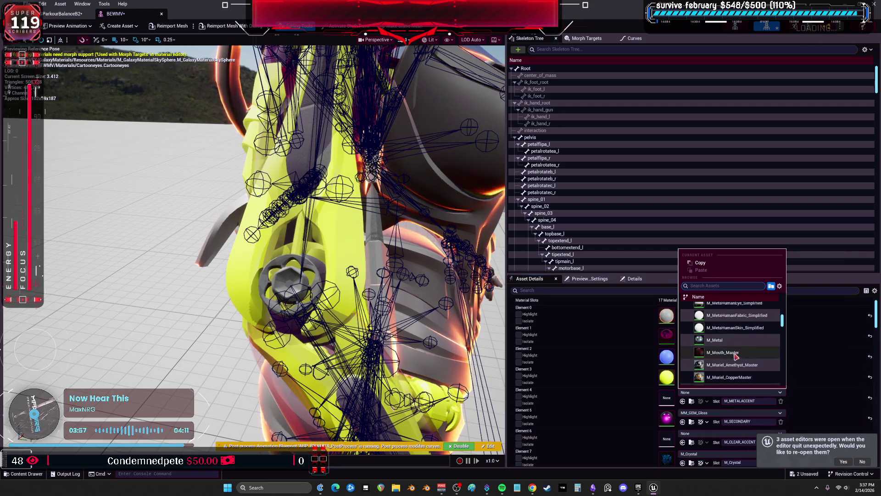
key(Escape)
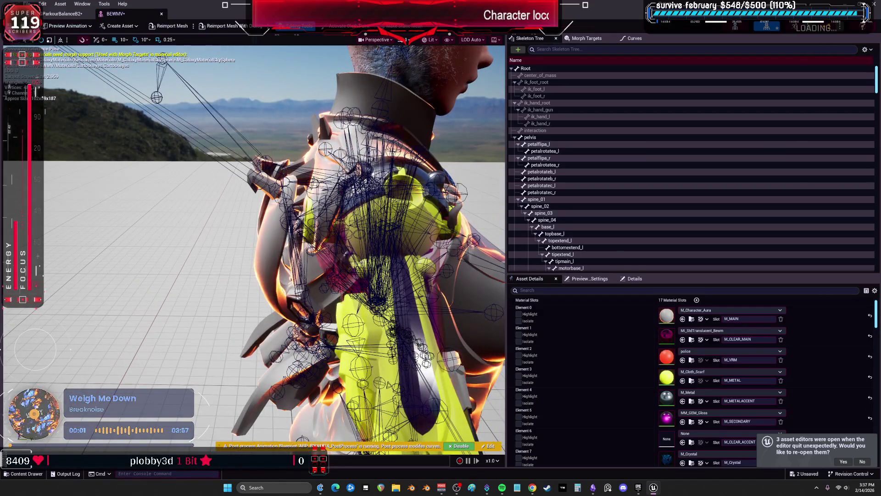
key(ctrl+s)
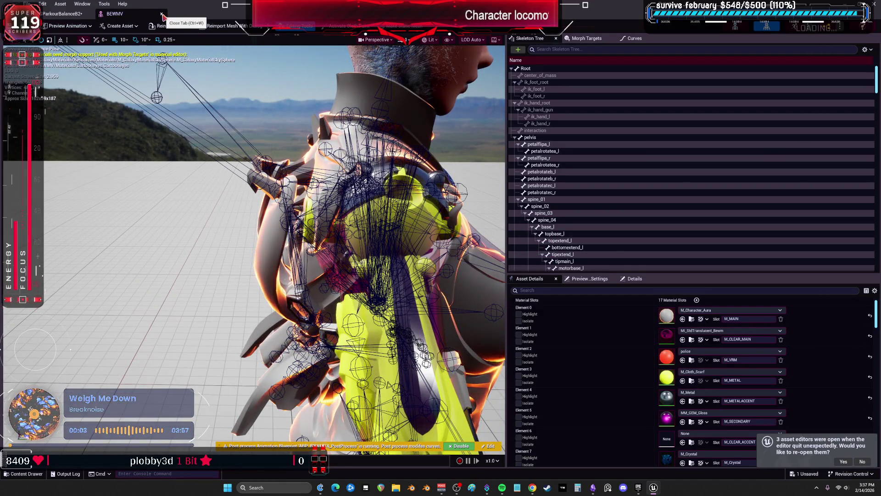
click(161, 14)
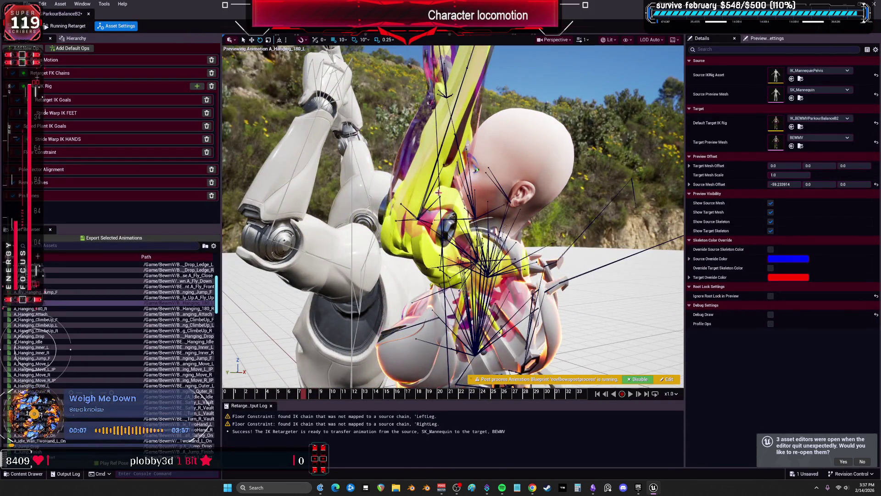
Step: Reopen BEWMV, assign window_lgt_default to the M_METAL slot, and save the mesh
double_click(775, 143)
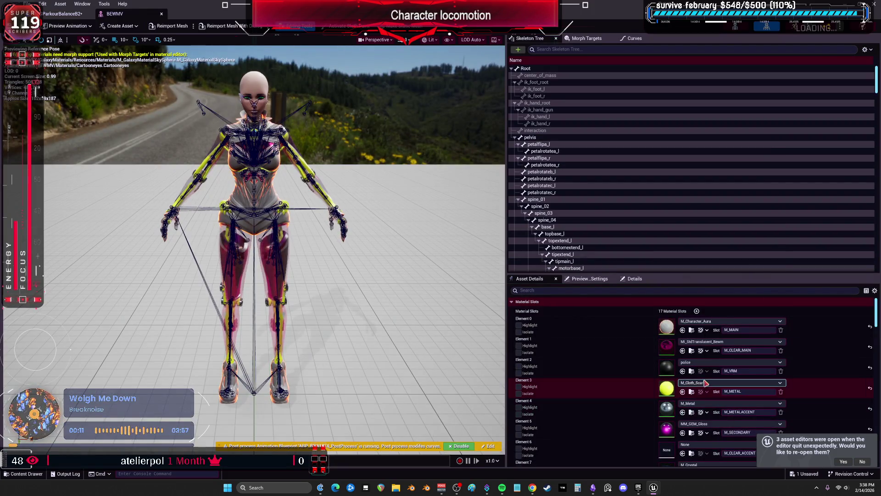
click(729, 382)
scroll(711, 362, down, 6)
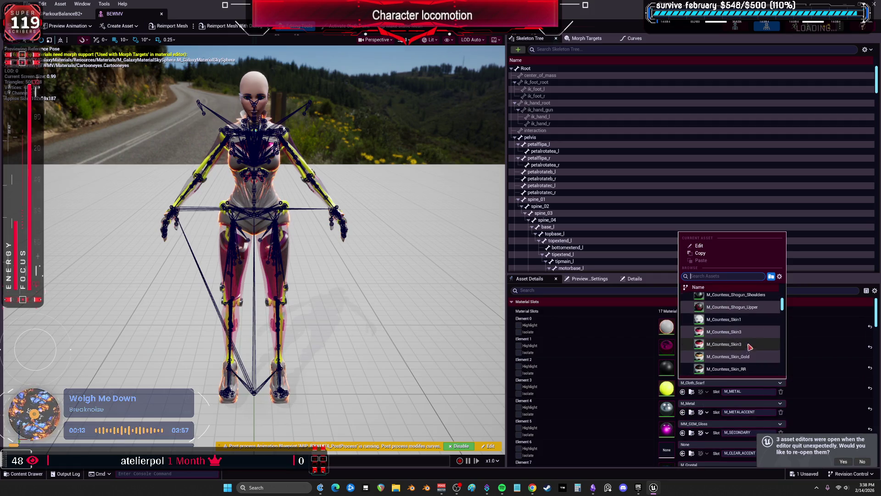
scroll(752, 344, down, 5)
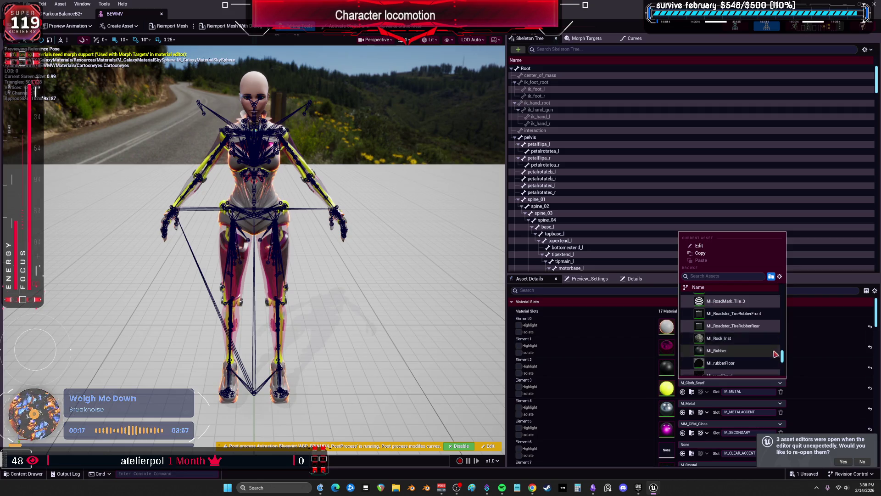
scroll(763, 348, down, 6)
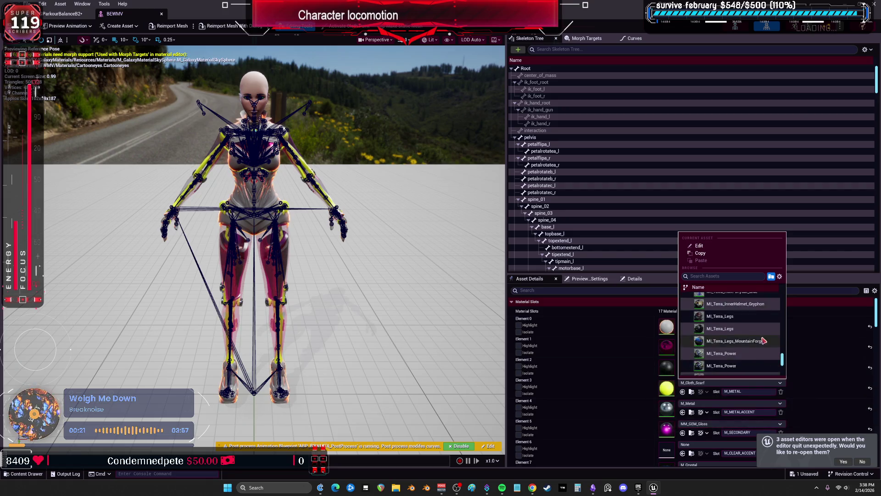
scroll(761, 340, up, 2)
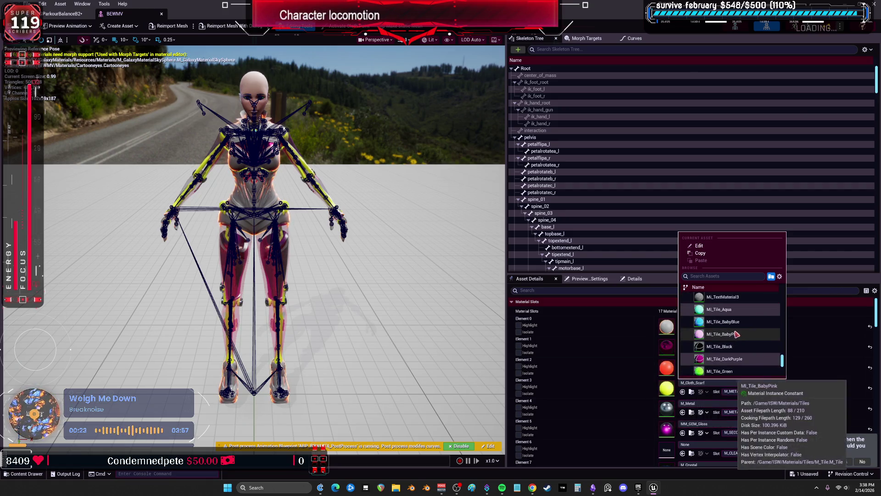
scroll(752, 342, down, 2)
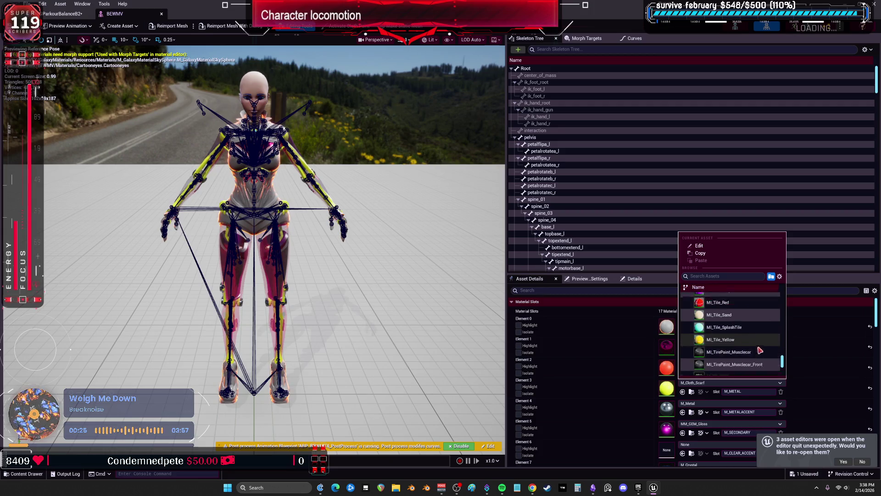
scroll(752, 353, down, 4)
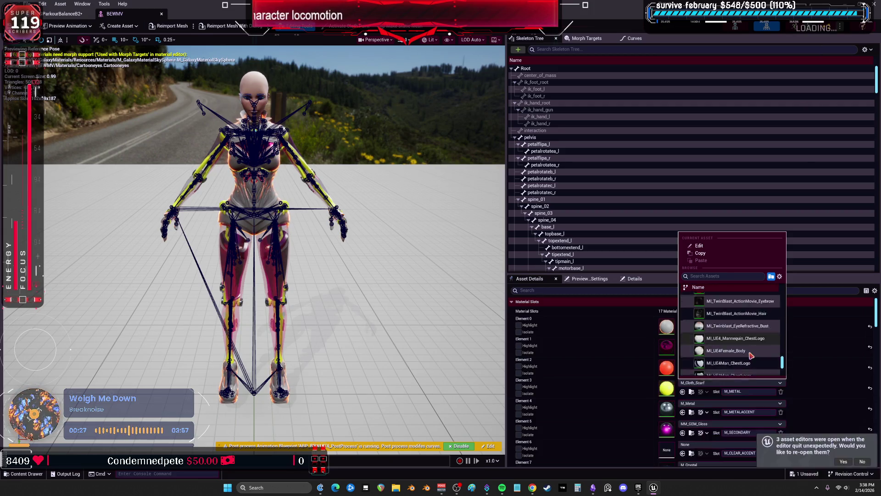
scroll(751, 356, down, 2)
scroll(753, 358, down, 2)
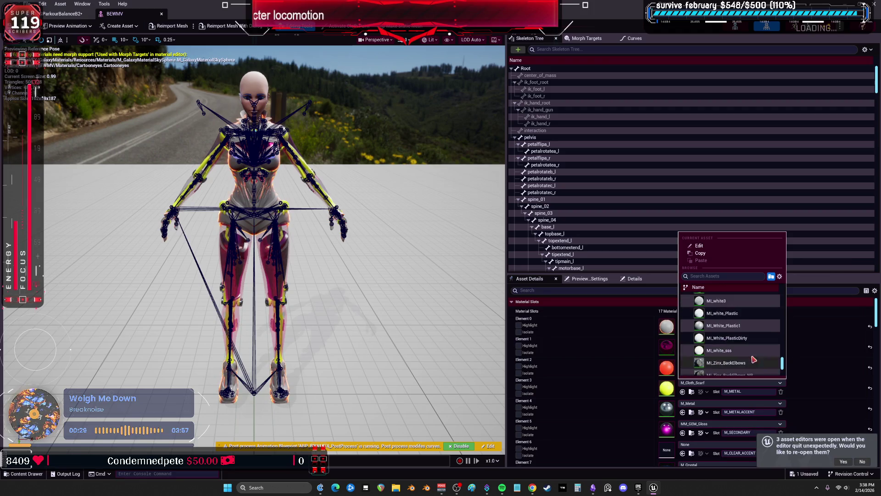
scroll(755, 357, down, 5)
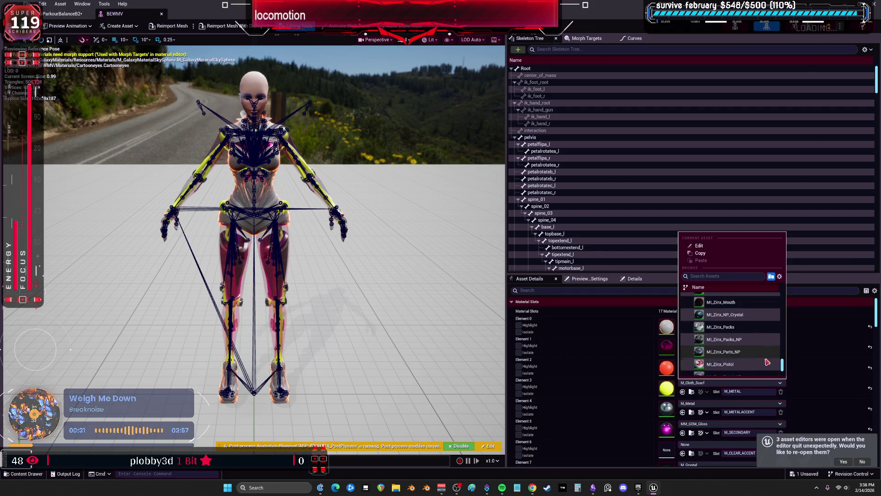
scroll(753, 348, down, 5)
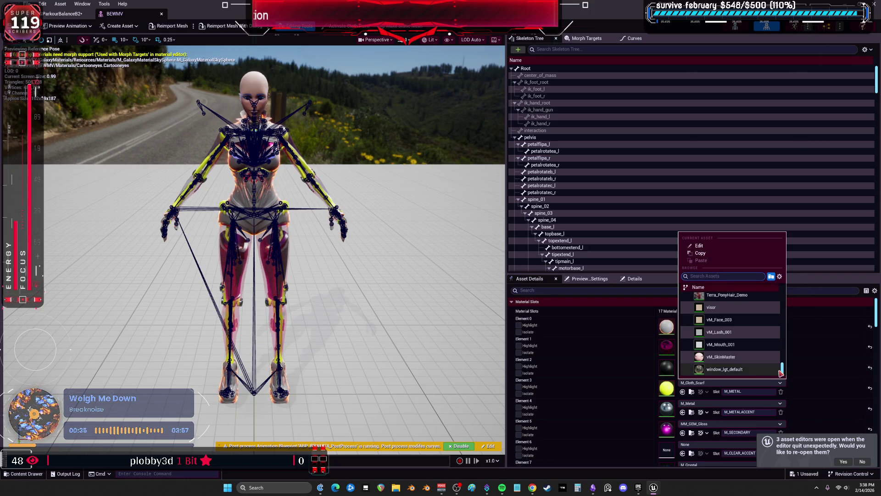
click(430, 370)
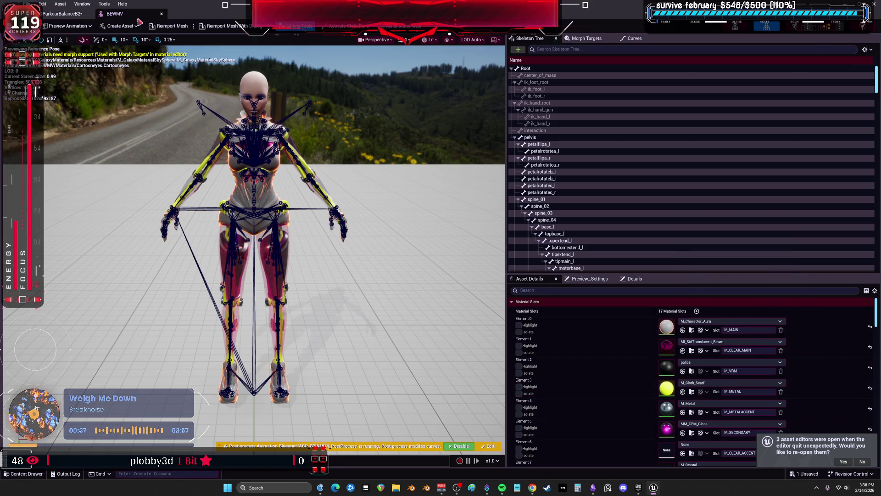
drag(256, 229, 165, 206)
key(ctrl+s)
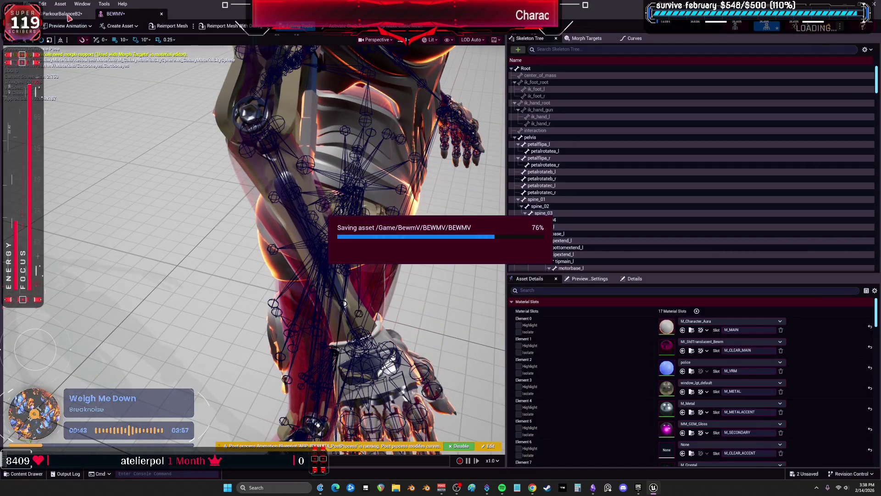
Step: Scrub A_Hanging_180_L between frames 6 and the end in ParkourBalanceB2, inspecting the leg close up
click(62, 13)
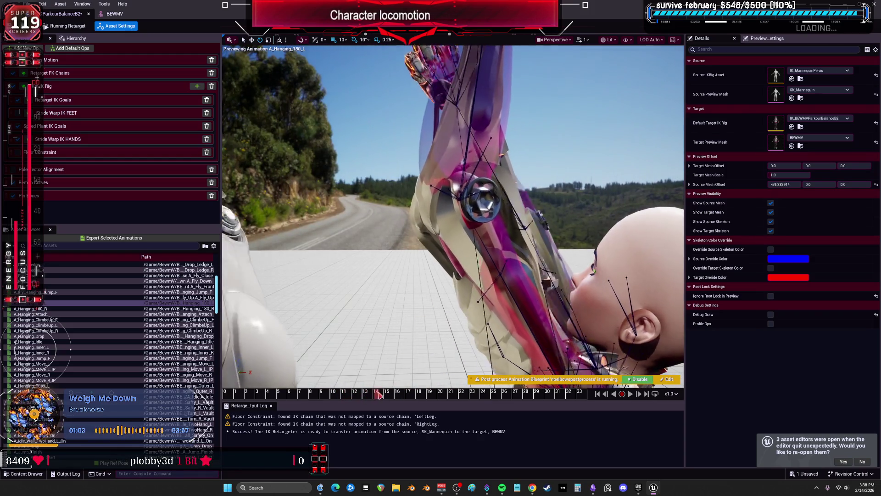
click(398, 394)
drag(402, 395, 509, 402)
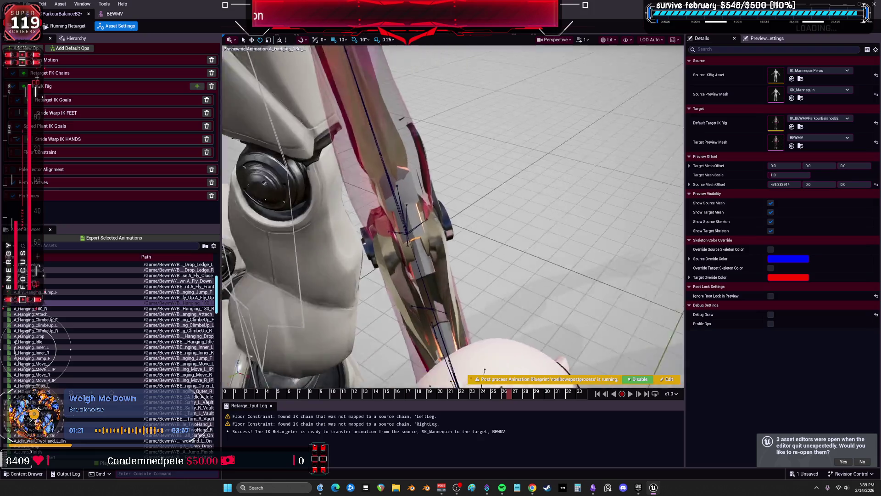
mouse_move(481, 400)
mouse_down()
mouse_move(601, 400)
mouse_move(421, 375)
mouse_move(456, 371)
mouse_up()
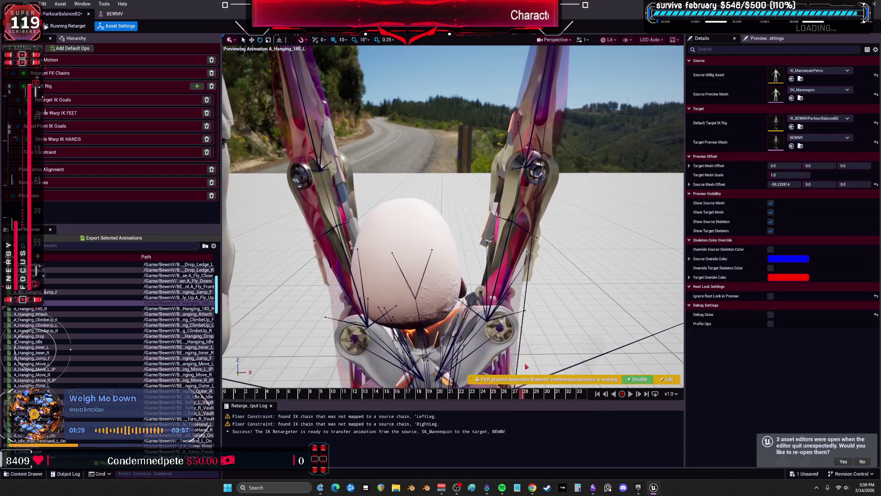
drag(556, 359, 612, 341)
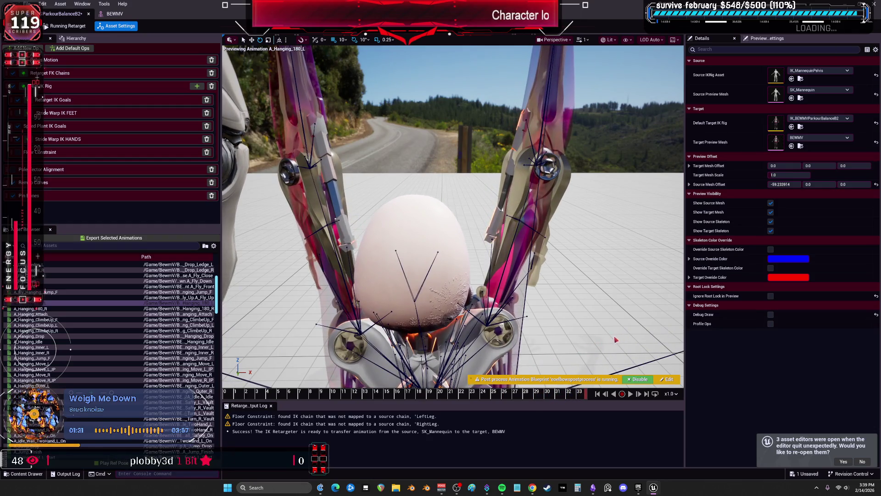
mouse_move(456, 350)
mouse_down()
mouse_move(236, 359)
mouse_move(399, 368)
mouse_move(477, 385)
mouse_up()
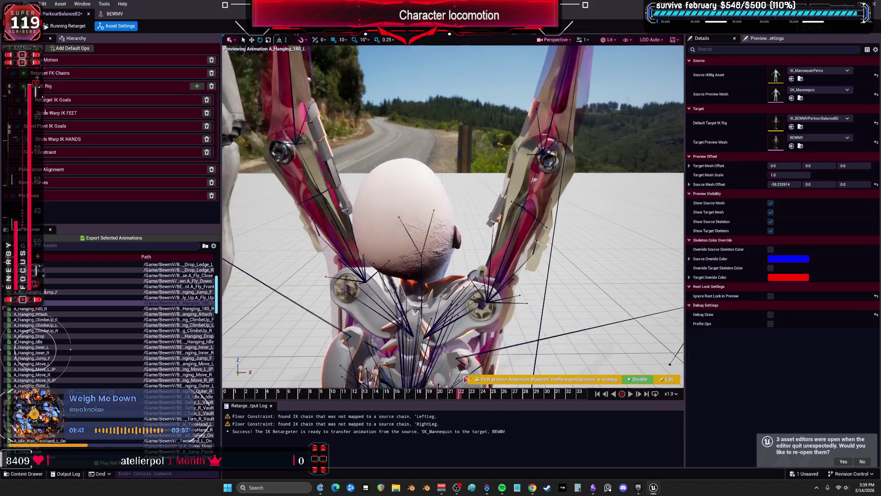
drag(498, 381, 521, 378)
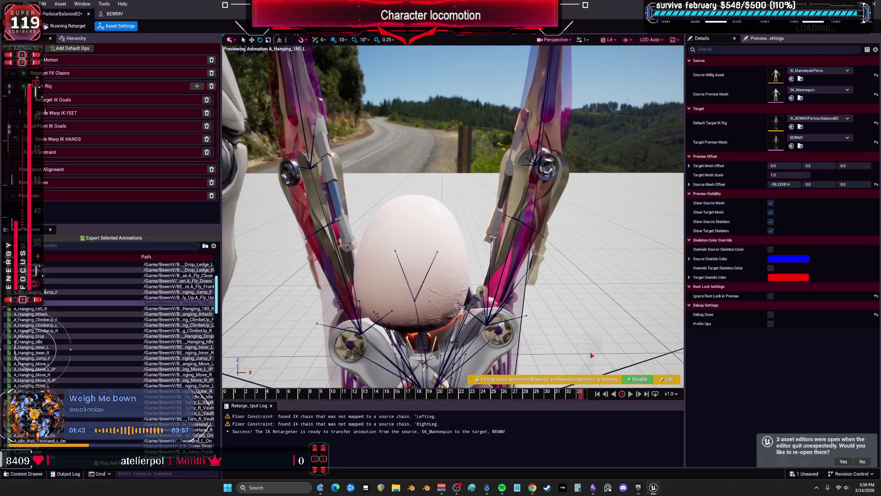
mouse_move(612, 347)
mouse_down()
mouse_move(560, 335)
mouse_move(540, 318)
mouse_move(470, 312)
mouse_move(555, 304)
mouse_up()
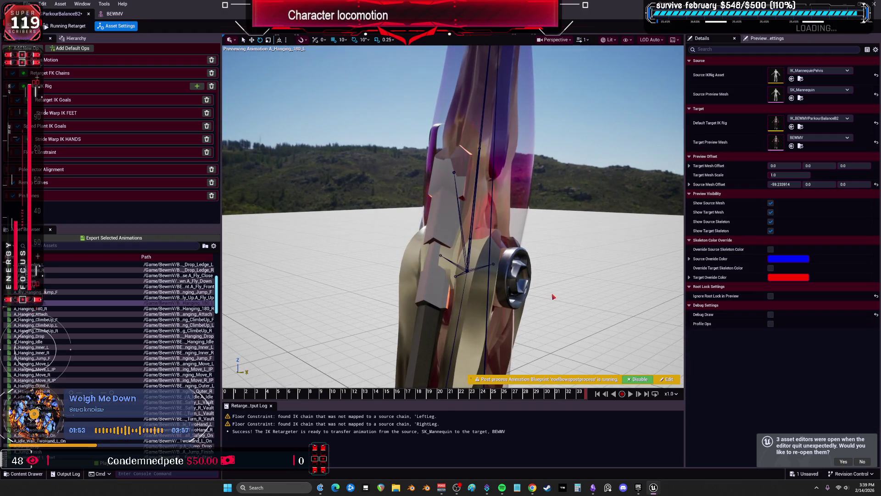
click(546, 487)
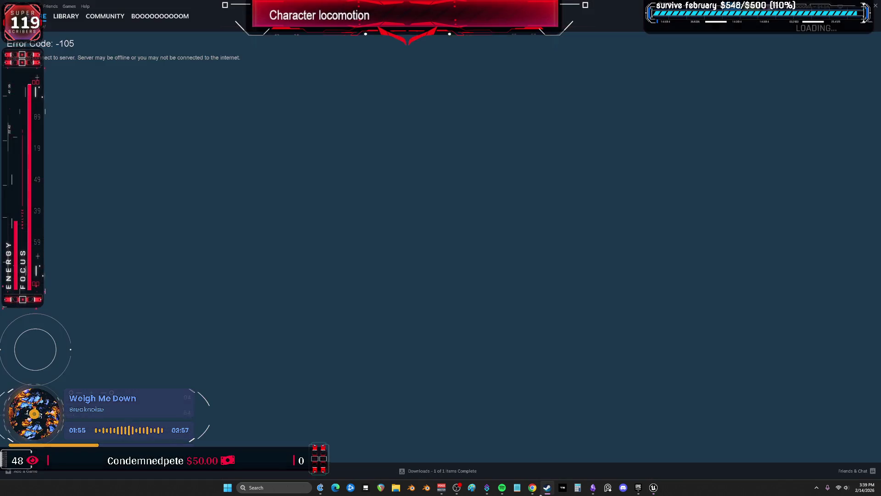
Step: Open the Steam library, select Blender and launch it
click(66, 16)
click(45, 129)
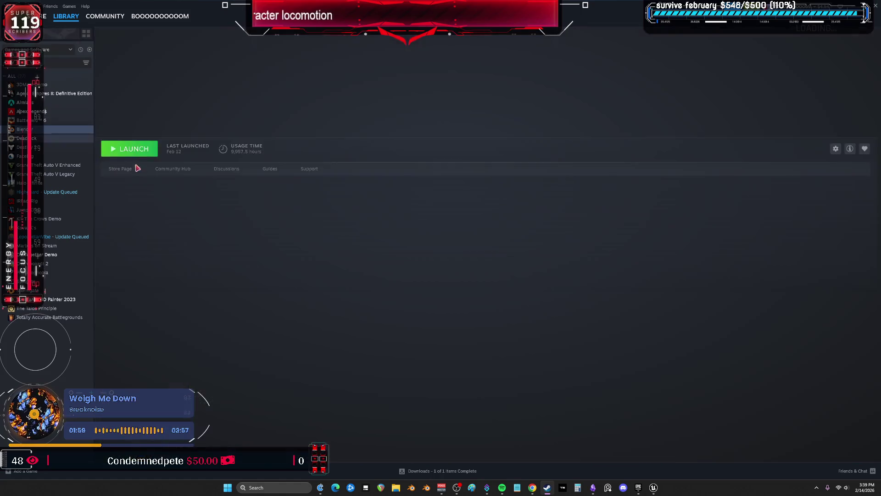
click(148, 149)
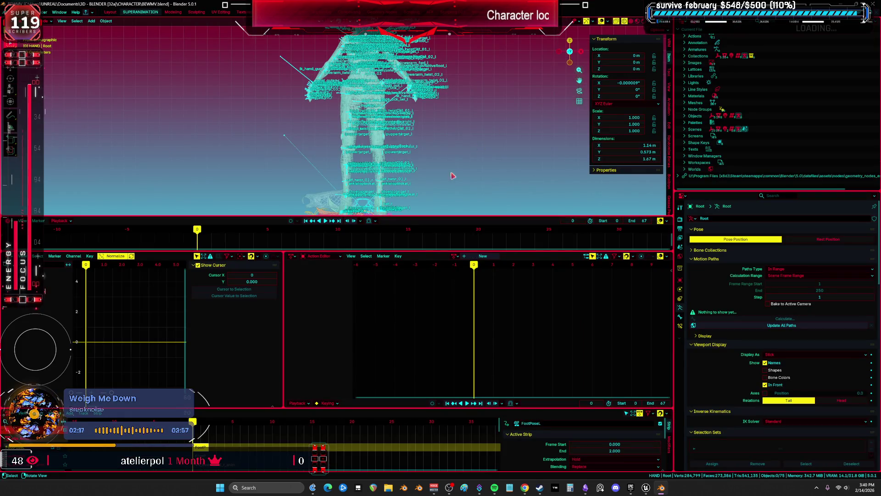
Step: In the Modeling workspace, put the Body mesh in Edit Mode, unhide all geometry and deselect it
click(173, 13)
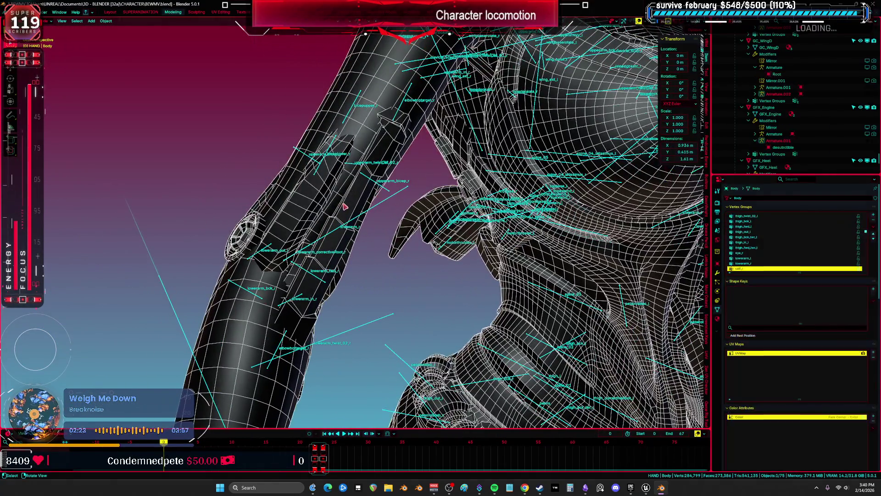
drag(345, 207, 341, 235)
key(Tab)
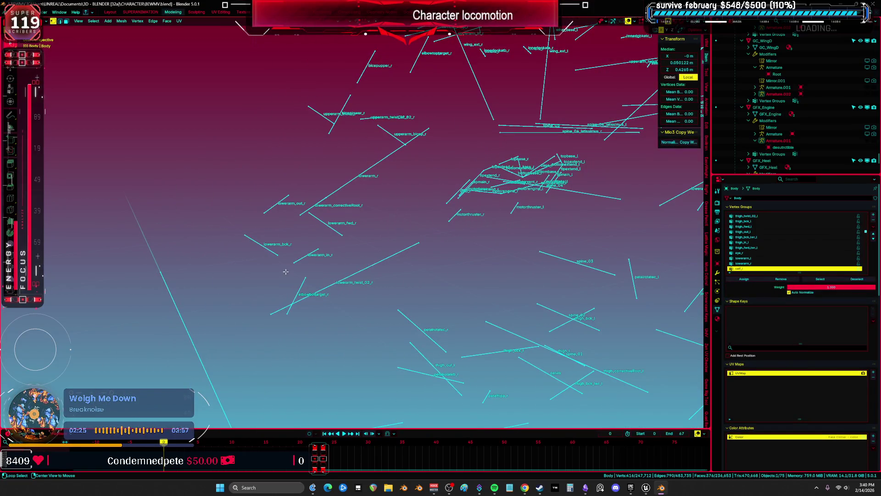
key(alt+h)
key(alt+a)
drag(287, 252, 291, 242)
Step: Set the viewport shading colour to Material so the mesh shows light grey
click(376, 235)
drag(376, 235, 520, 127)
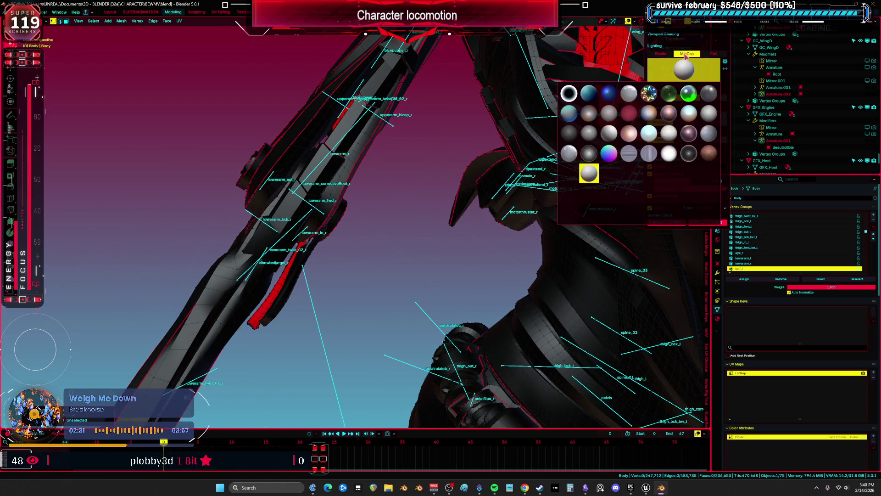
click(667, 117)
mouse_move(364, 181)
mouse_down()
mouse_move(399, 165)
mouse_move(436, 174)
mouse_move(458, 156)
mouse_move(424, 165)
mouse_move(437, 216)
mouse_move(331, 185)
mouse_move(455, 209)
mouse_move(339, 200)
mouse_move(252, 124)
mouse_move(510, 188)
mouse_move(525, 171)
mouse_up()
click(431, 215)
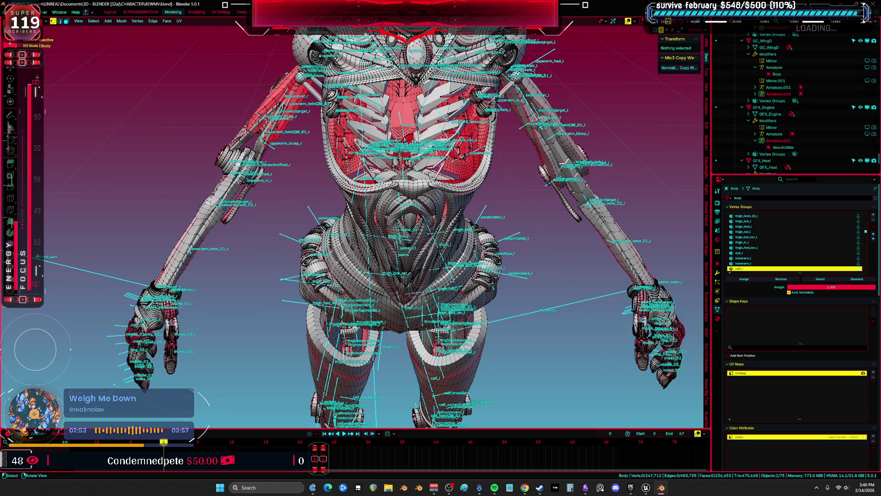
Step: Select the right forearm piece and push its selected faces outward with Shrink/Fatten
key(l)
scroll(273, 178, up, 3)
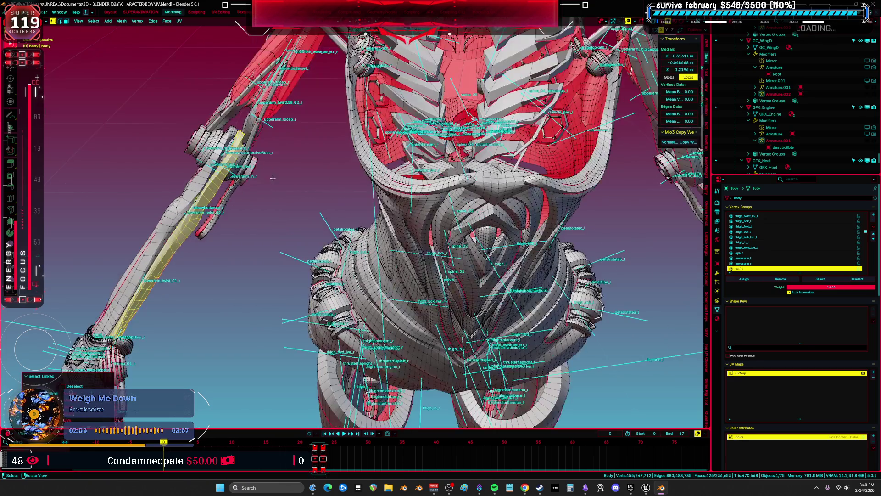
drag(321, 197, 364, 195)
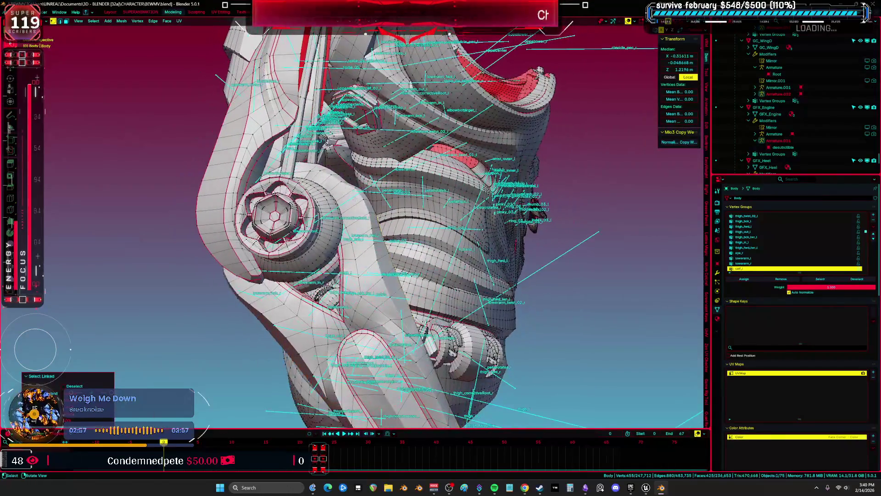
scroll(357, 204, up, 6)
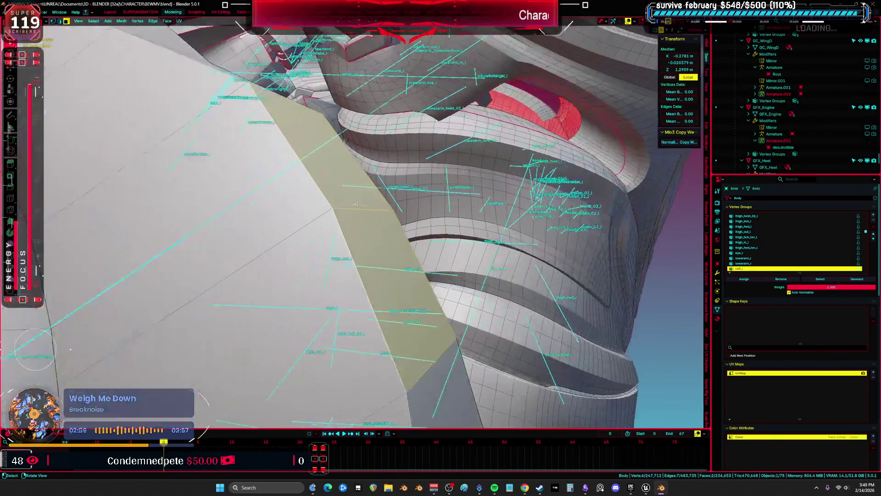
drag(358, 203, 456, 284)
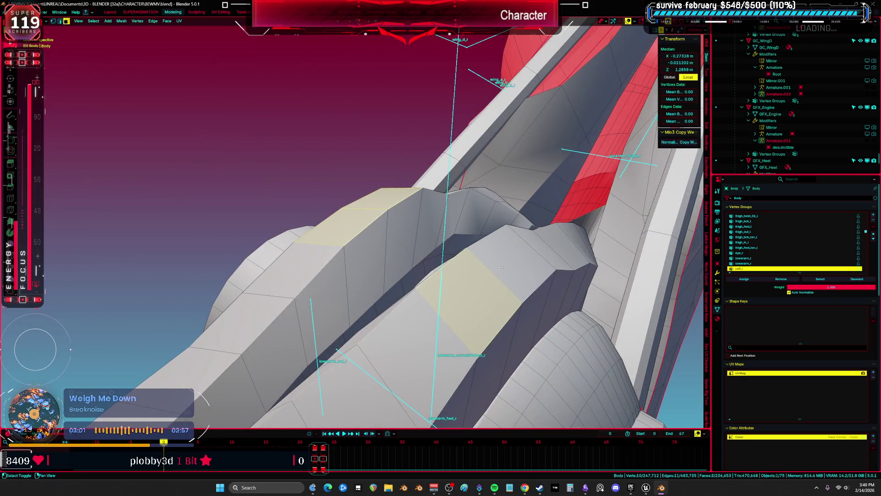
scroll(502, 267, down, 8)
key(alt+s)
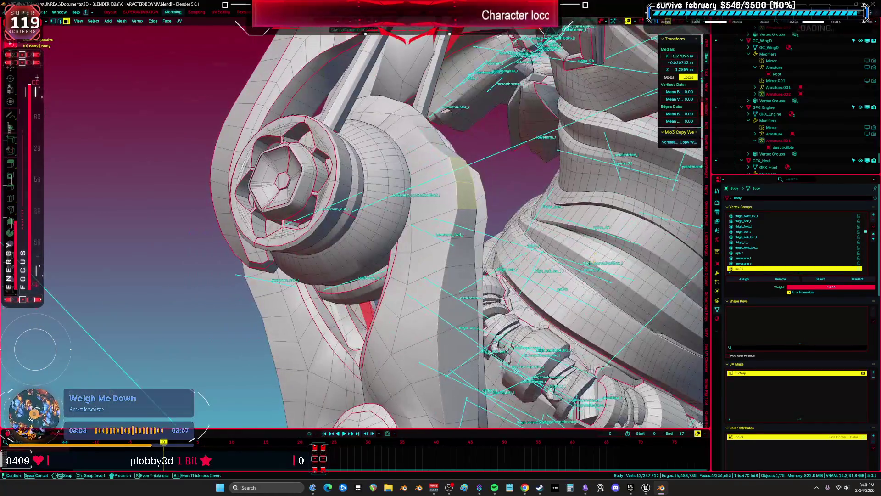
click(539, 320)
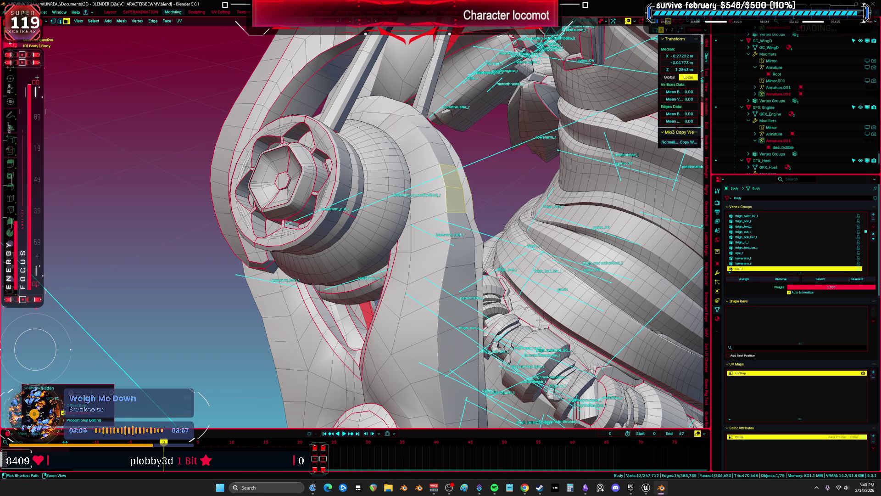
Step: Refine the face selection near the elbow and push the remaining faces outward
shift+click(458, 235)
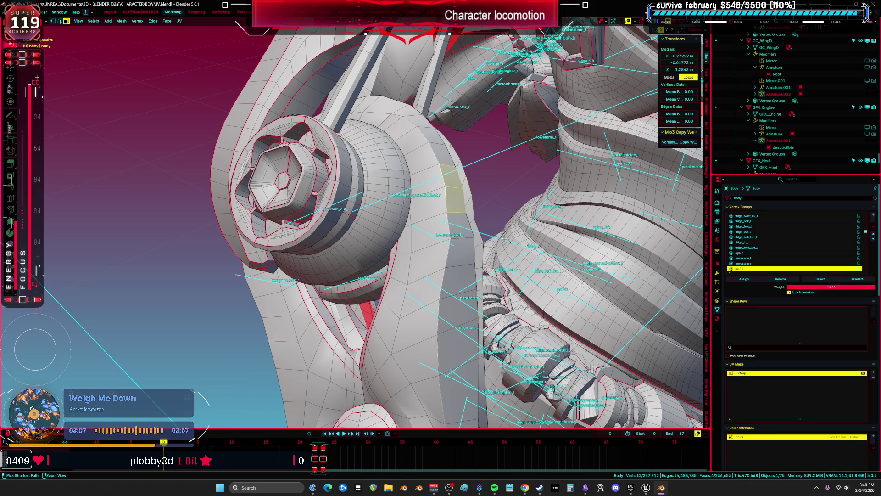
key(alt+s)
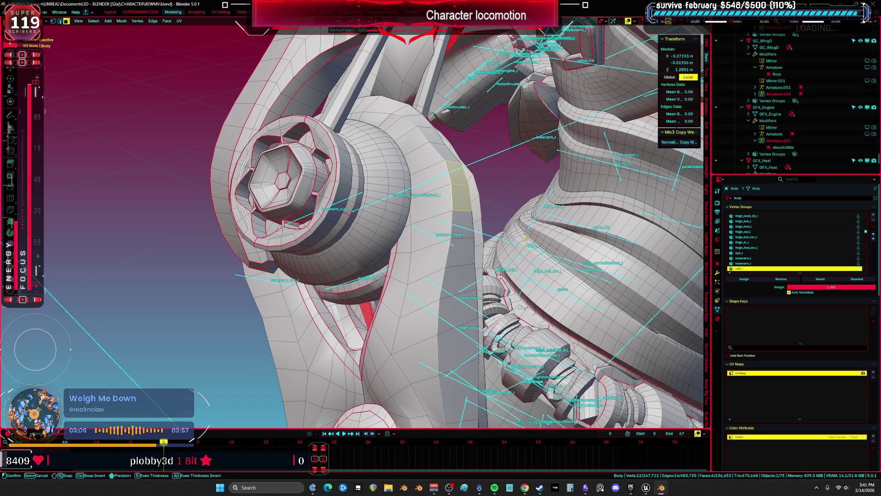
drag(523, 255, 487, 205)
shift+click(491, 252)
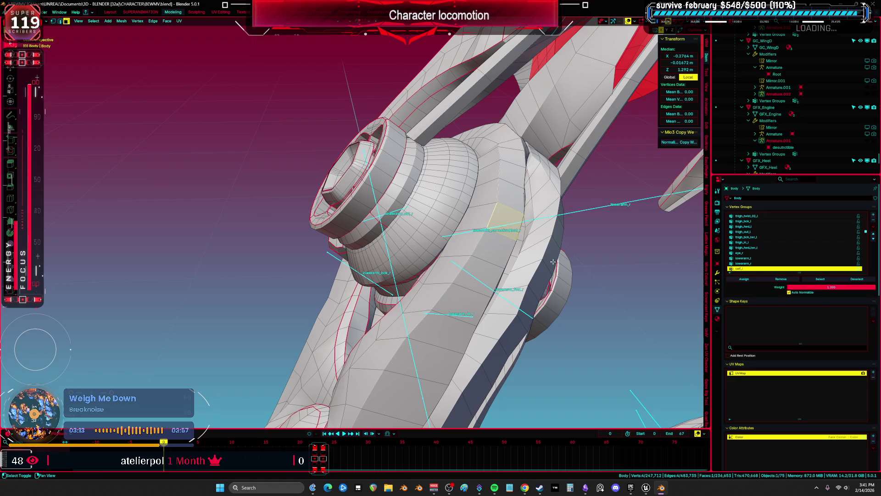
key(KP_Decimal)
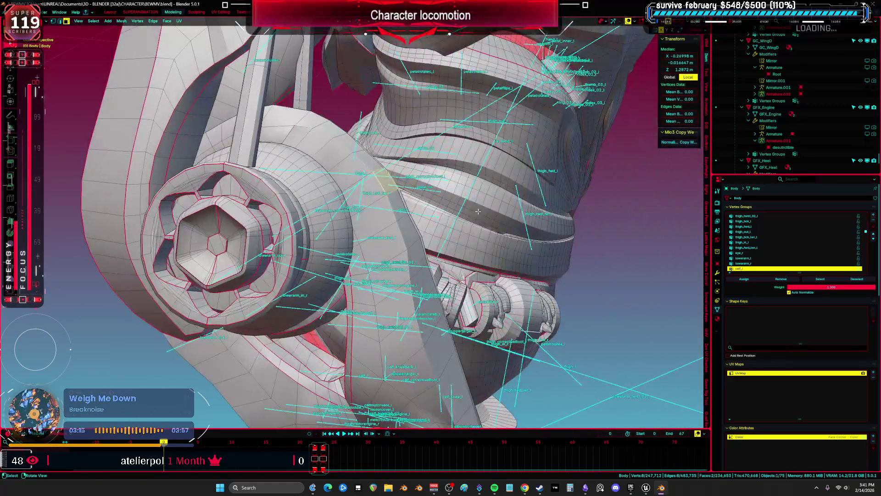
key(alt+s)
click(456, 242)
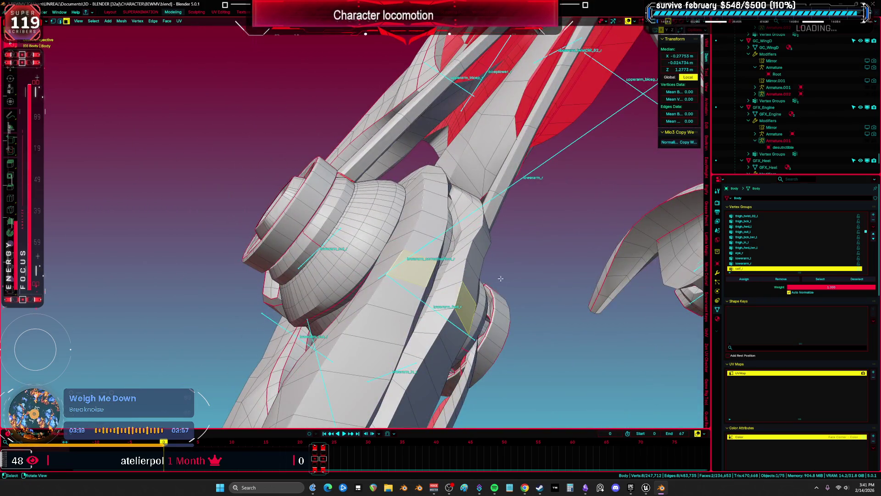
Step: Extend the face selection along a shortest path and push those faces outward too
key(g)
key(Escape)
key(KP_Decimal)
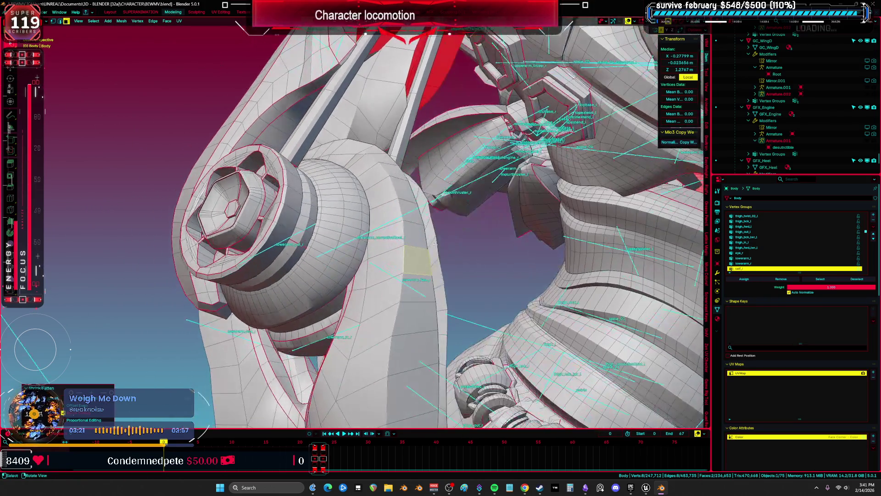
ctrl+click(397, 172)
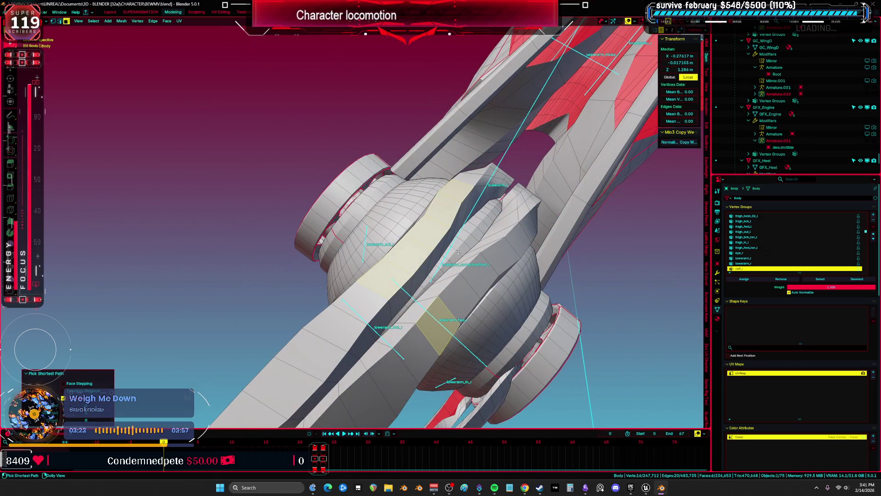
ctrl+click(457, 296)
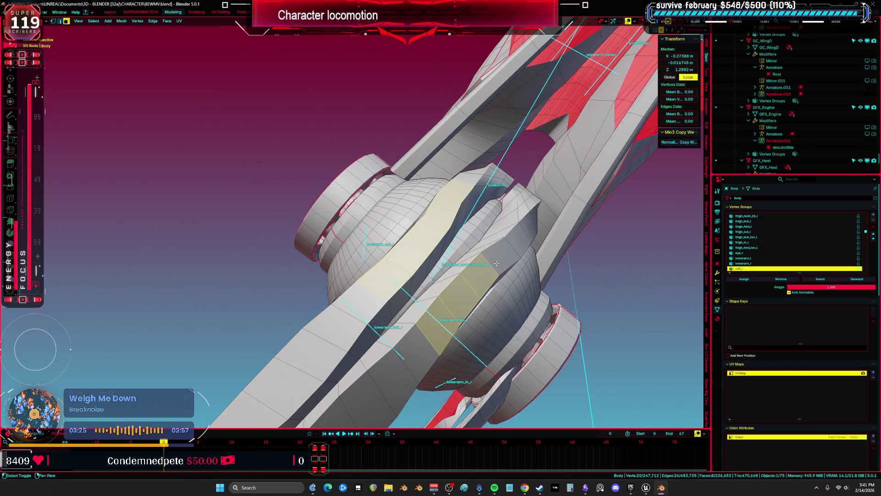
key(KP_Decimal)
key(alt+s)
key(Return)
key(KP_Decimal)
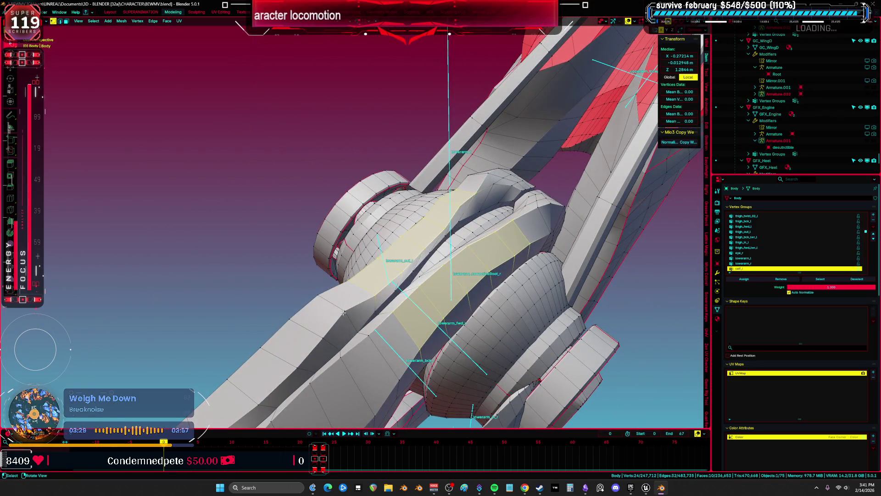
Step: In vertex mode, select a vertex run across the elbow joint and Relax it three times
key(1)
click(469, 212)
ctrl+click(486, 172)
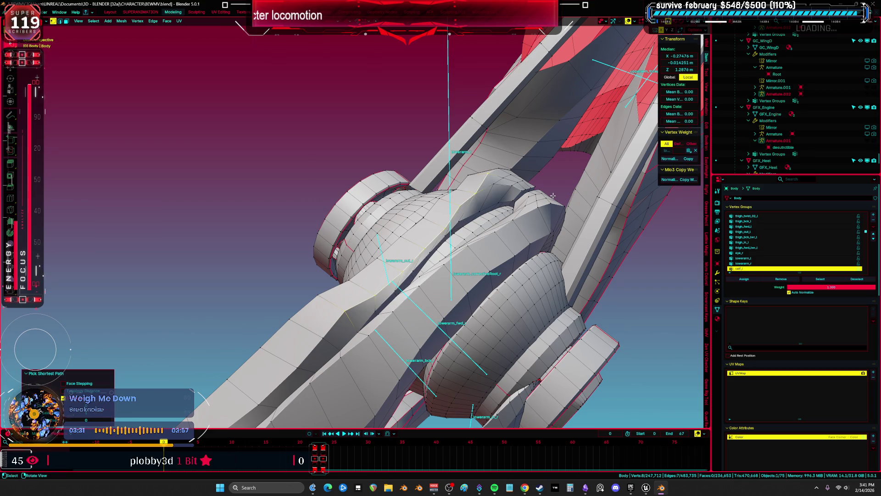
key(q)
click(543, 210)
key(q)
click(542, 210)
key(q)
click(543, 210)
click(508, 238)
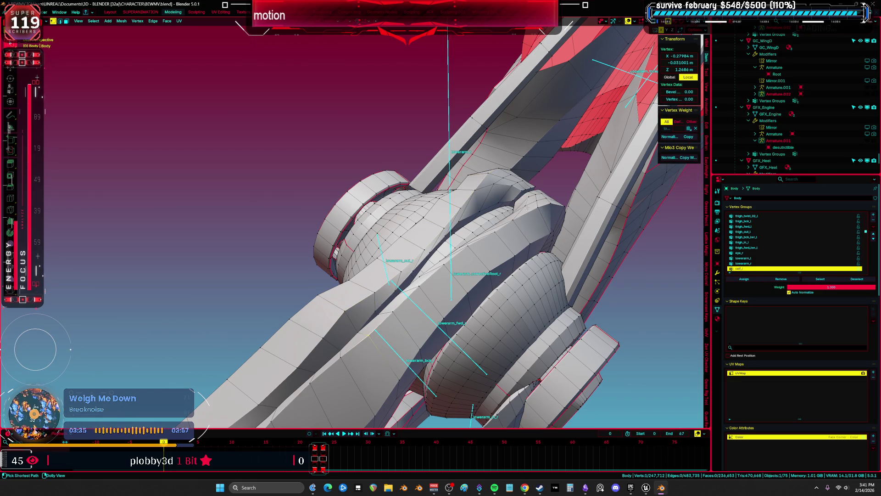
drag(526, 202, 524, 265)
Step: Relax a vertex run along the elbow joint twice
ctrl+click(550, 248)
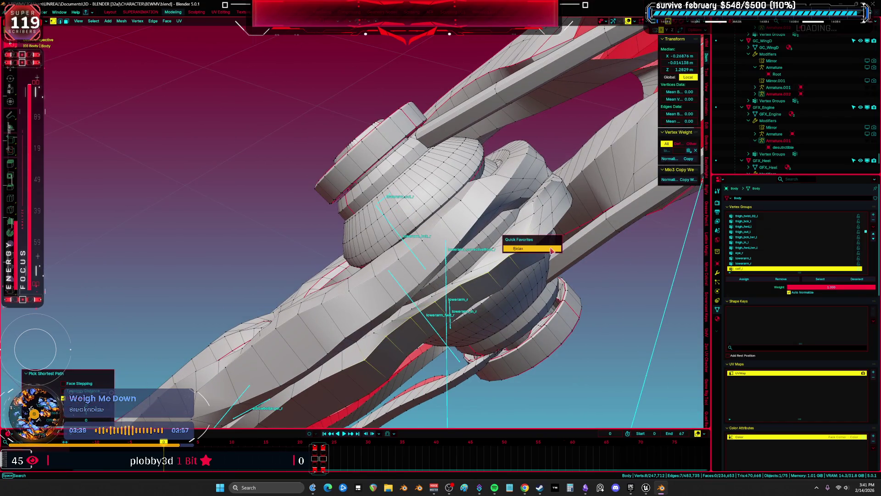
click(551, 250)
key(q)
click(551, 250)
drag(550, 250, 379, 267)
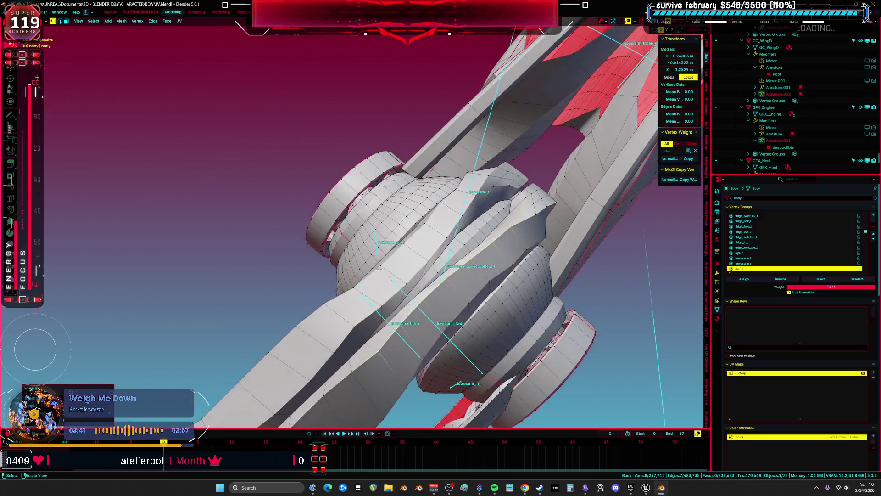
Step: Select two more vertex runs around the joint and Relax each of them
click(403, 387)
drag(403, 387, 521, 260)
ctrl+click(546, 232)
drag(546, 232, 476, 278)
key(q)
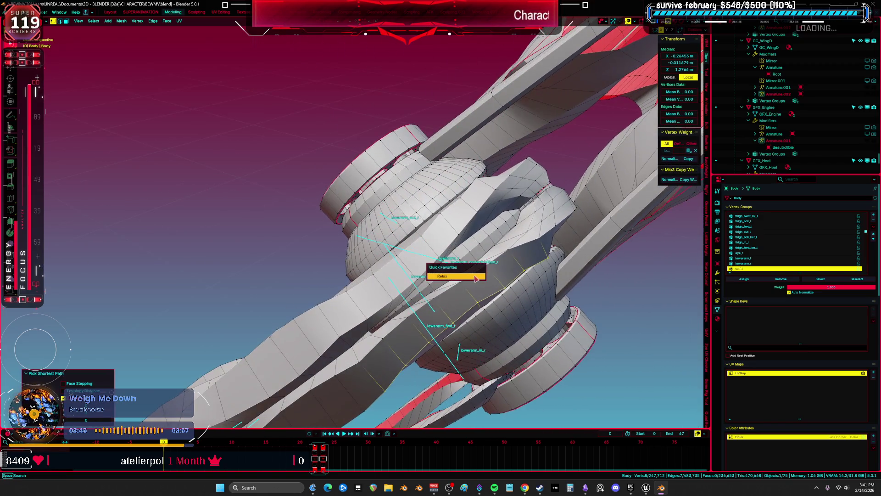
click(475, 277)
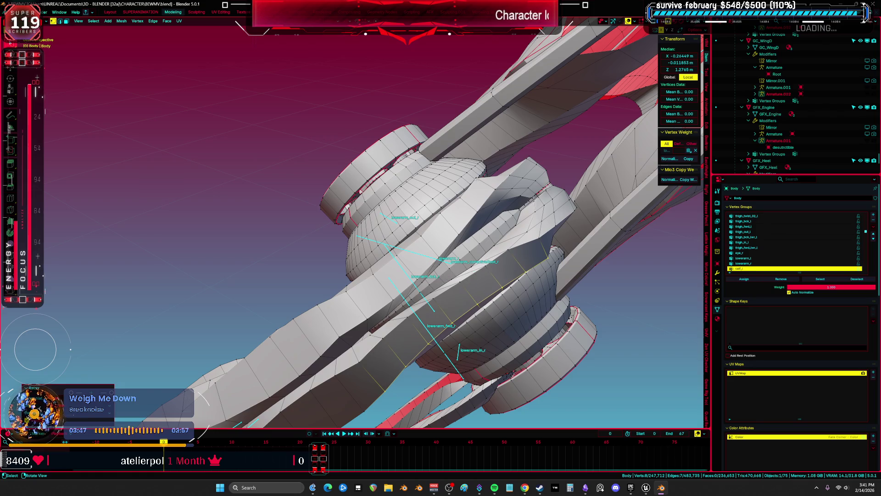
ctrl+click(477, 180)
key(q)
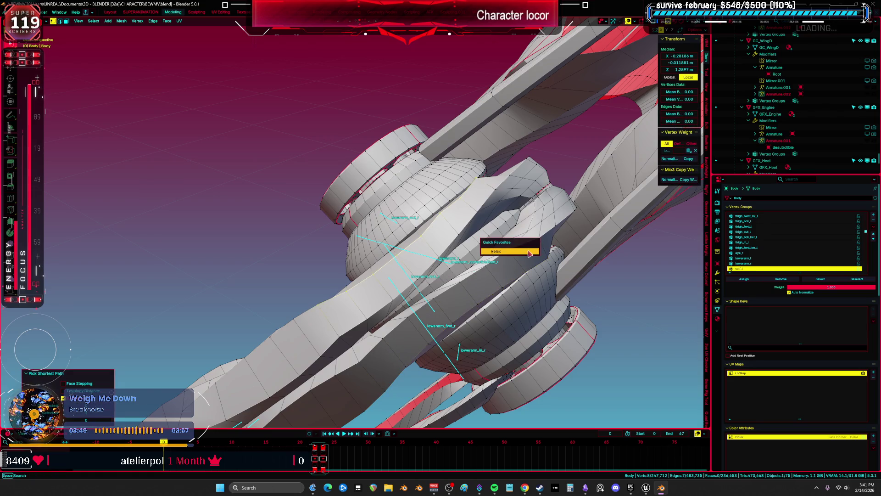
click(529, 252)
key(q)
click(530, 253)
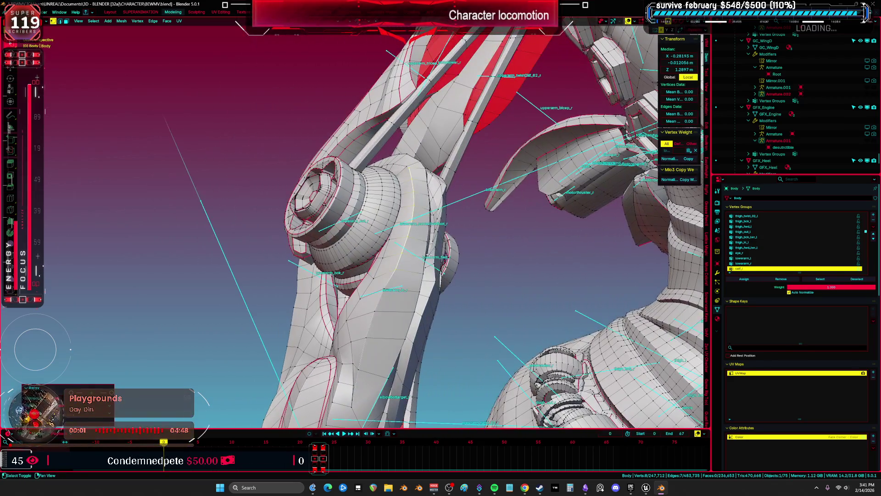
Step: Select a face strip on the forearm plate along a shortest path and push it outward
mouse_move(428, 254)
mouse_down()
mouse_move(420, 282)
mouse_move(395, 291)
mouse_up()
key(alt+a)
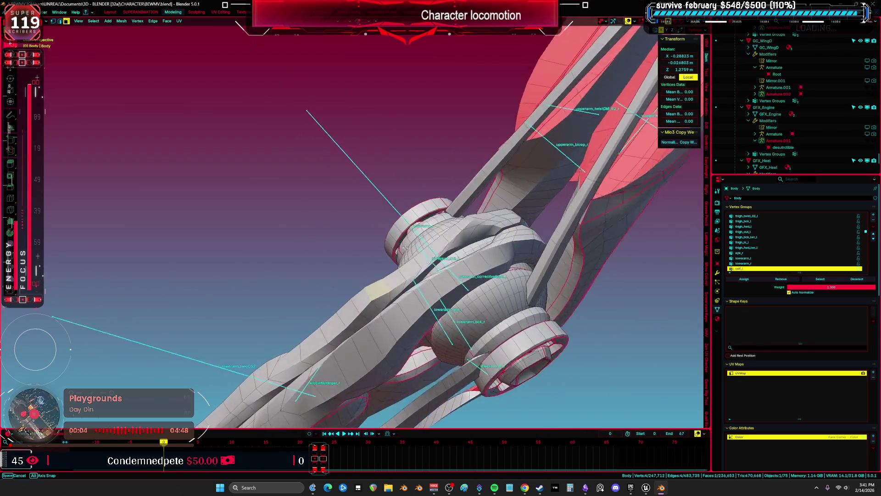
click(385, 293)
ctrl+click(494, 263)
drag(495, 263, 553, 229)
key(alt+s)
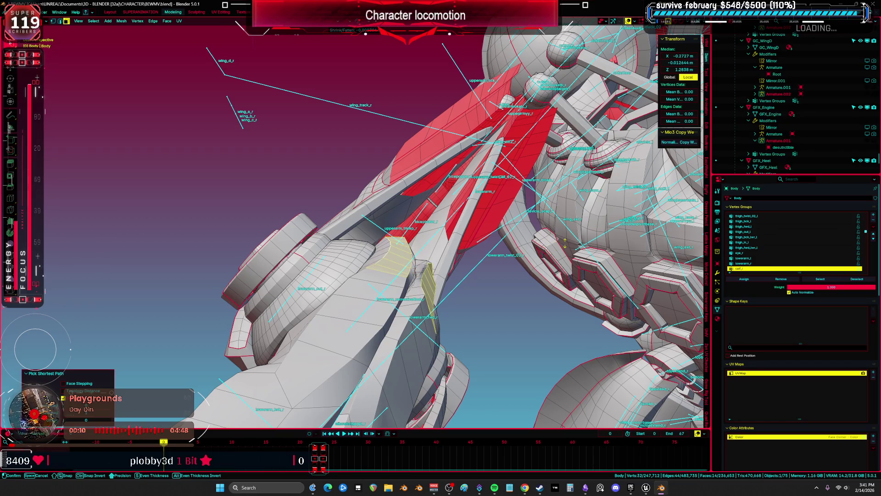
click(365, 296)
Step: Restore the 14-face strip and reapply Shrink/Fatten, ending at a -0.00156 m offset
mouse_move(365, 296)
mouse_down()
mouse_move(358, 289)
mouse_move(366, 296)
mouse_move(348, 320)
mouse_move(454, 262)
mouse_move(507, 269)
mouse_up()
key(alt+s)
key(Escape)
key(ctrl+z)
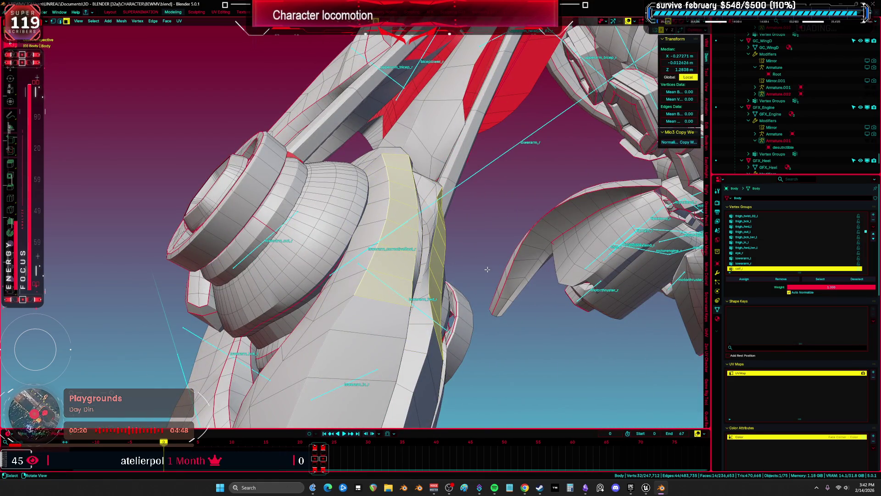
key(alt+s)
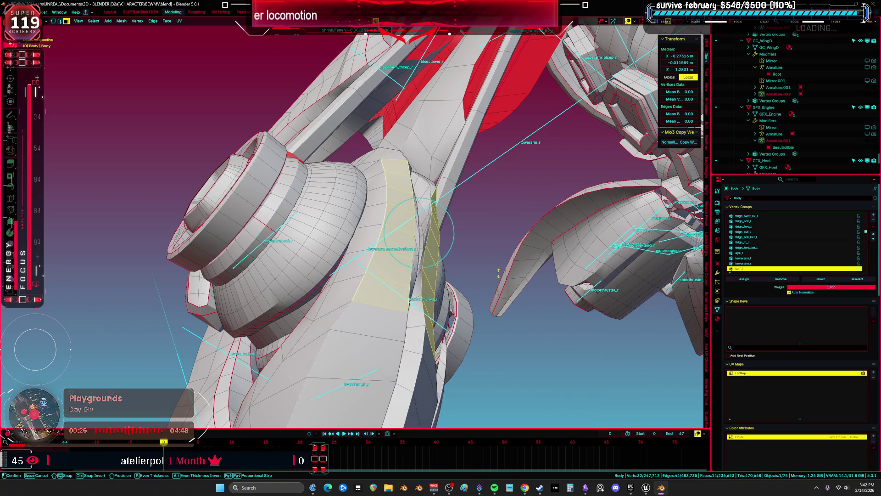
click(499, 273)
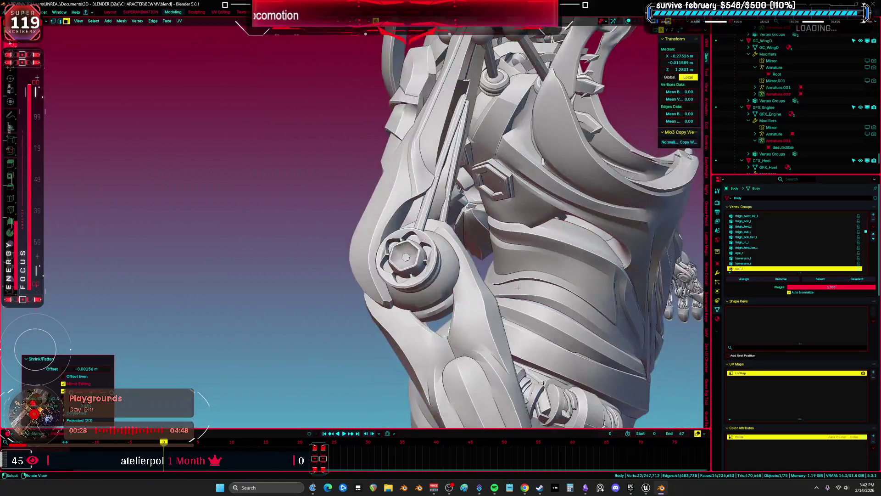
Step: Turn overlays back on and select a vertex run along the forearm in vertex mode
scroll(534, 295, up, 3)
key(shift+alt+z)
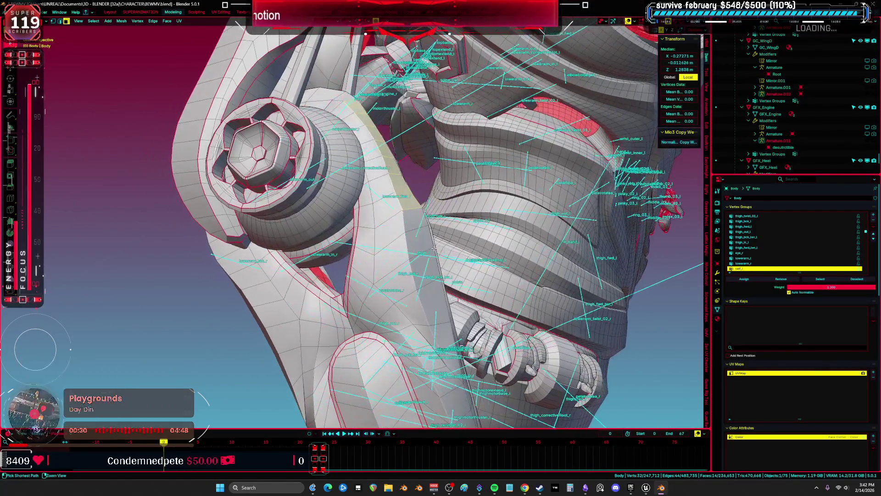
scroll(449, 181, up, 3)
key(1)
scroll(369, 204, up, 4)
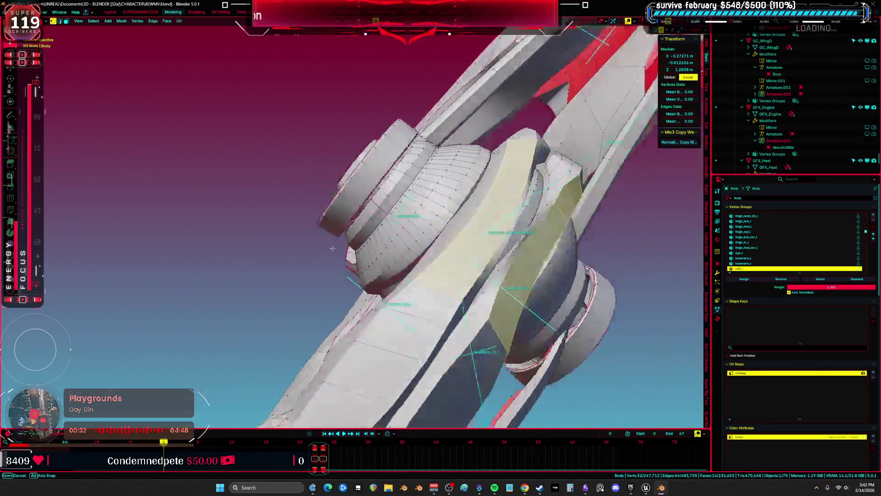
drag(369, 204, 388, 271)
click(341, 335)
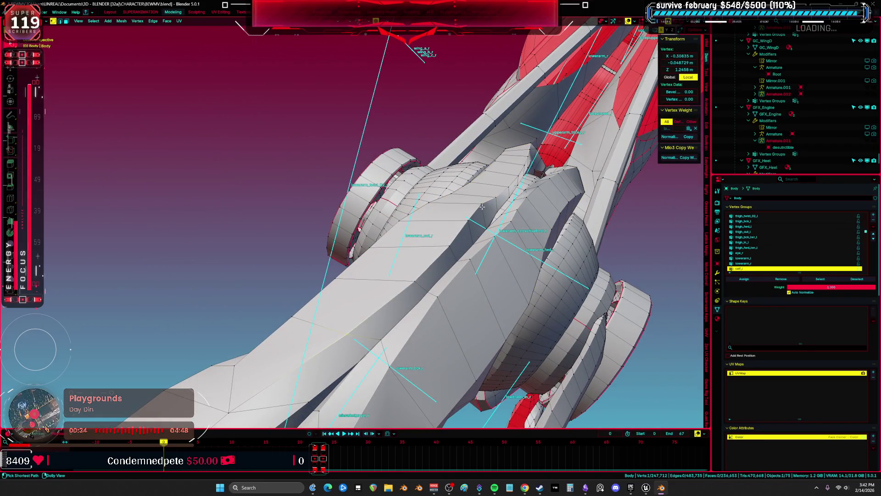
ctrl+click(496, 198)
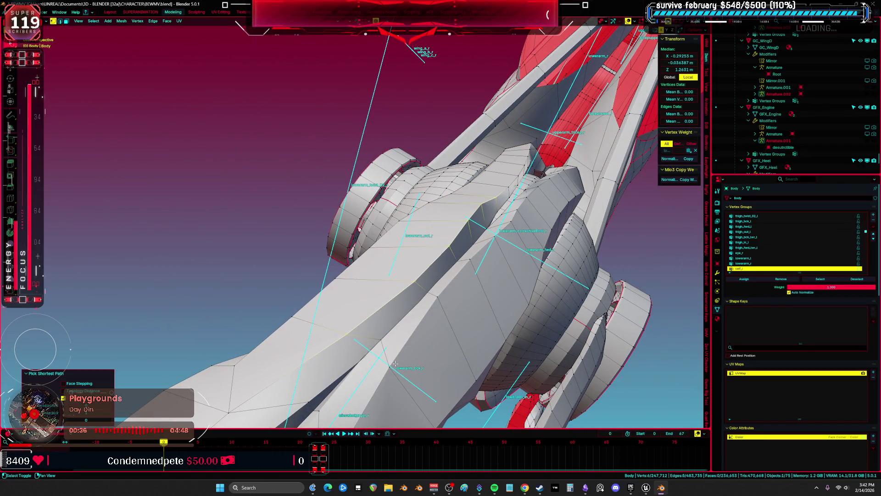
shift+click(524, 227)
ctrl+click(519, 209)
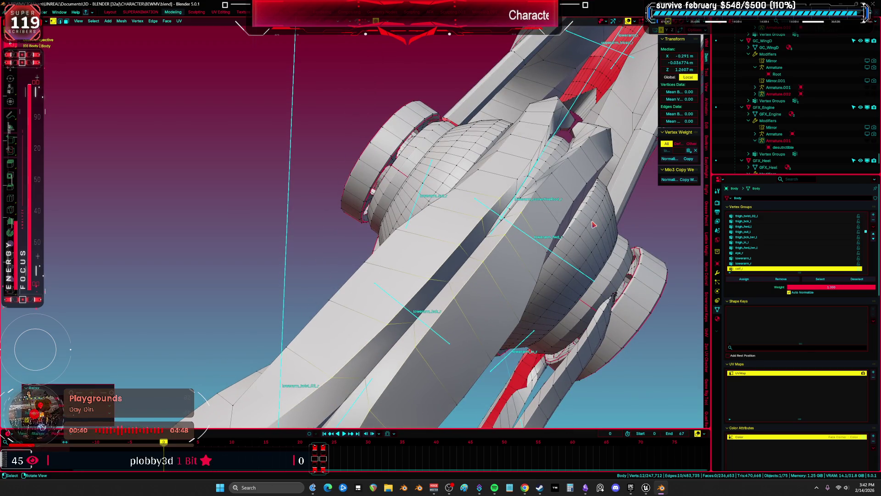
key(KP_Decimal)
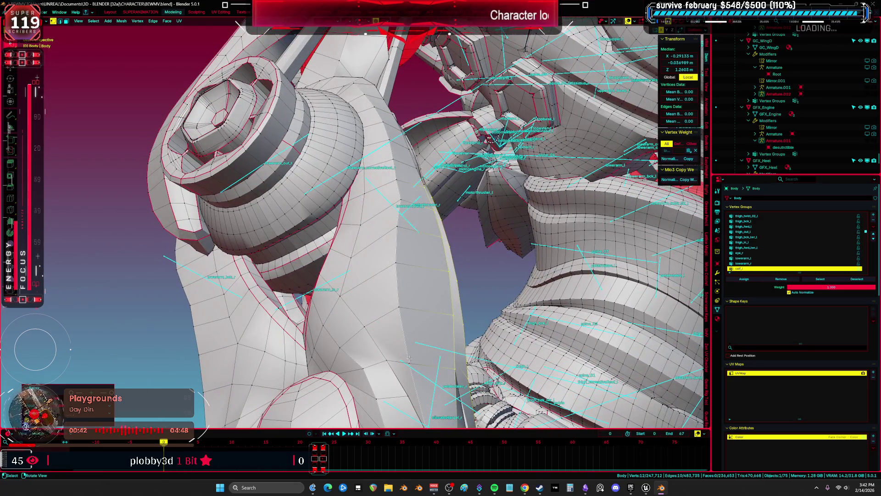
Step: Pick a 26-vertex path up the upper arm toward the shoulder, undoing an accidental Select Linked
click(408, 358)
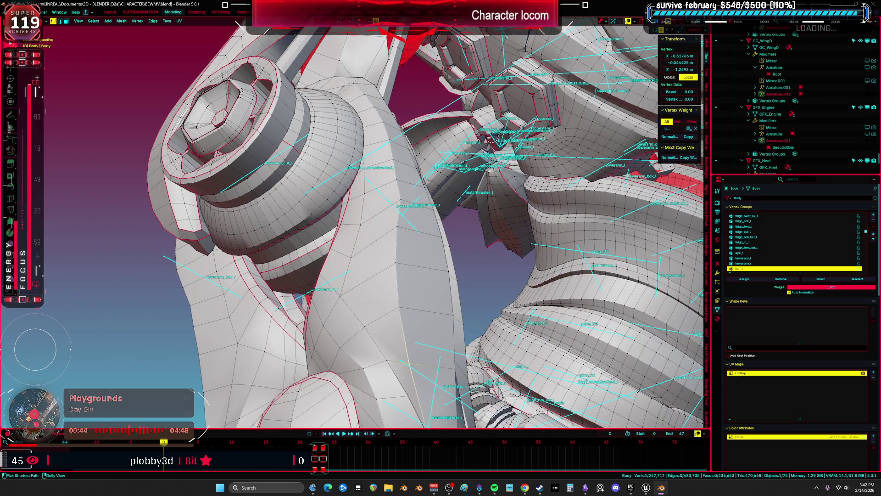
ctrl+click(344, 84)
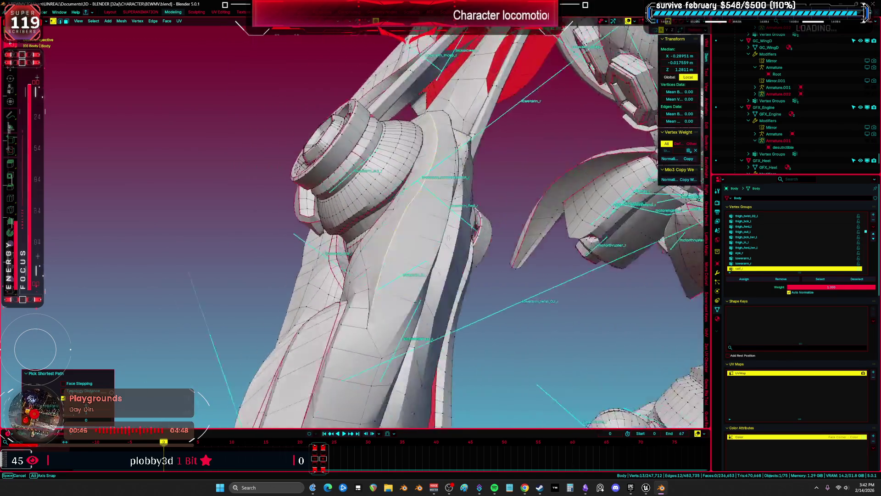
drag(448, 237, 404, 271)
shift+click(404, 271)
mouse_move(430, 304)
mouse_down()
mouse_move(460, 289)
mouse_move(468, 225)
mouse_move(453, 233)
mouse_move(556, 188)
mouse_up()
shift+click(461, 289)
ctrl+click(454, 233)
key(q)
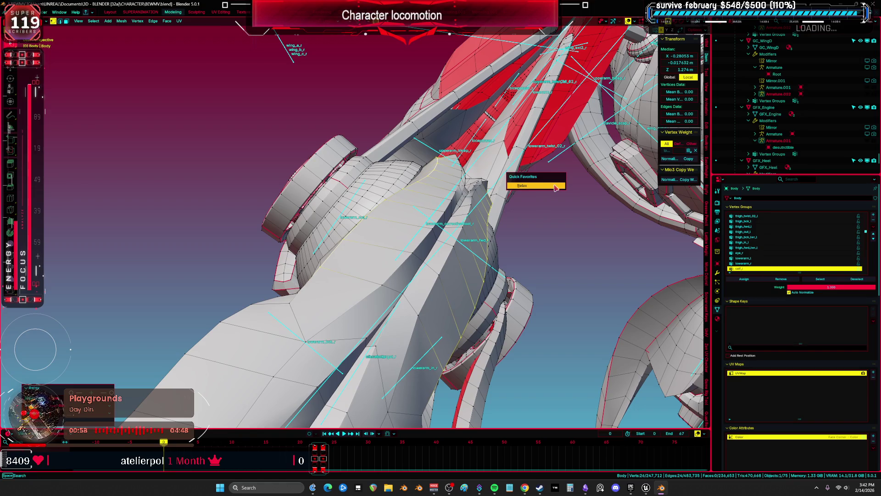
key(ctrl+l)
mouse_move(554, 190)
mouse_down()
mouse_move(331, 245)
mouse_move(408, 298)
mouse_up()
key(ctrl+z)
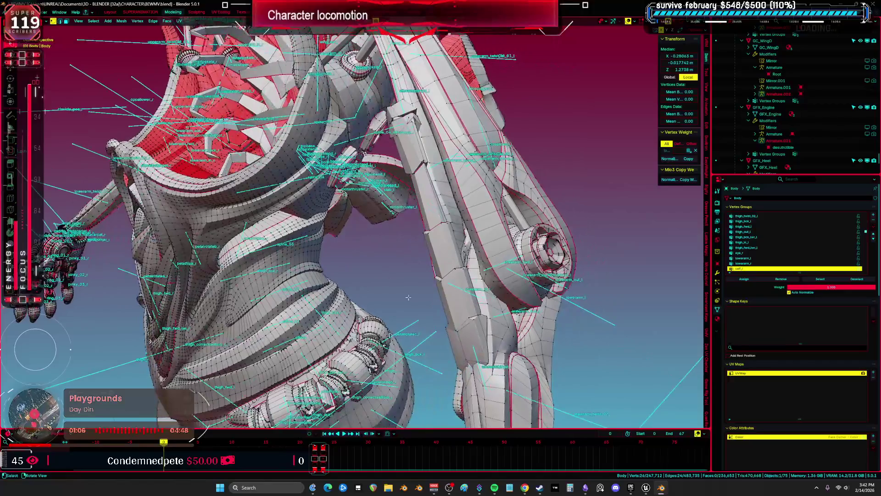
Step: Select the linked left and right forearm pieces in a front view of the torso
key(ctrl+l)
mouse_move(486, 301)
mouse_down()
mouse_move(477, 253)
mouse_move(593, 234)
mouse_up()
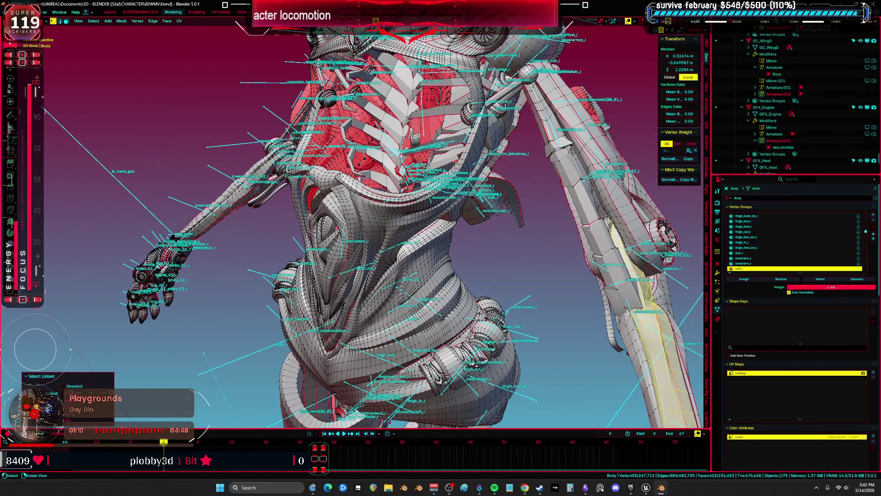
key(alt+a)
key(l)
key(l)
drag(594, 235, 466, 247)
scroll(390, 230, up, 2)
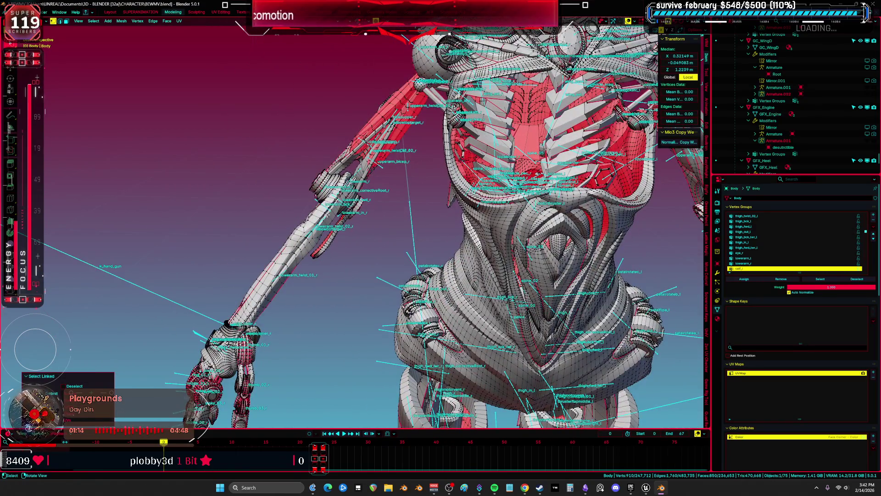
key(l)
key(l)
drag(323, 214, 445, 220)
Step: Apply Snap to Symmetry to the forearm pieces, return to Object Mode and save BEWMV.blend
key(F3)
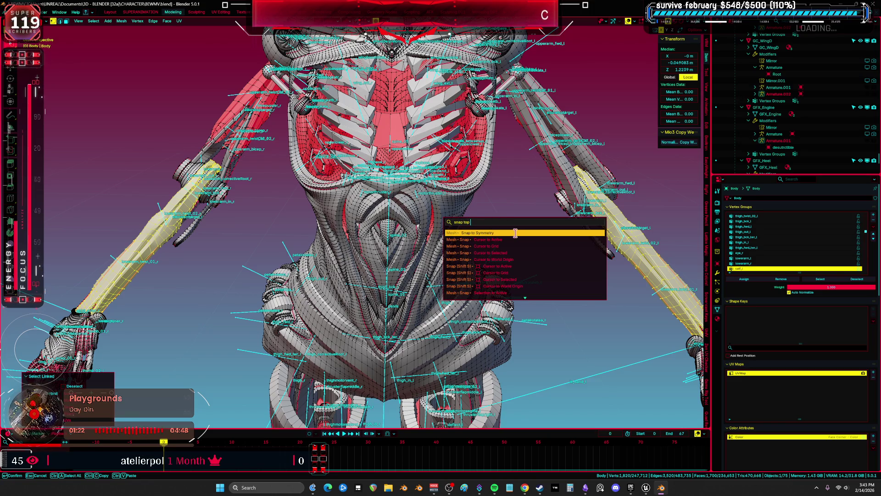
click(513, 234)
click(565, 304)
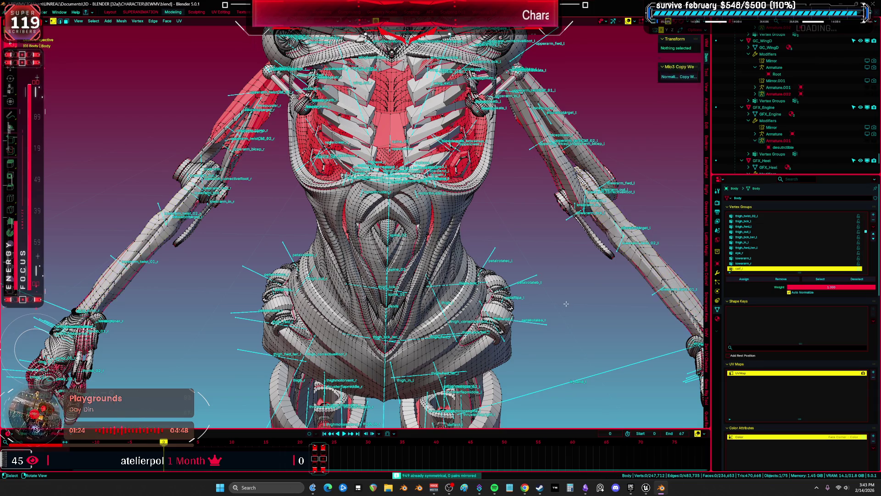
key(Tab)
click(538, 259)
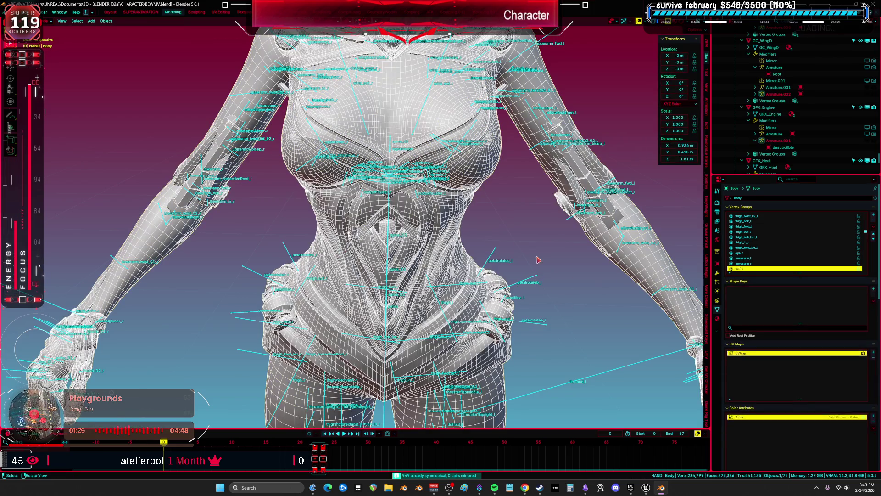
key(ctrl+s)
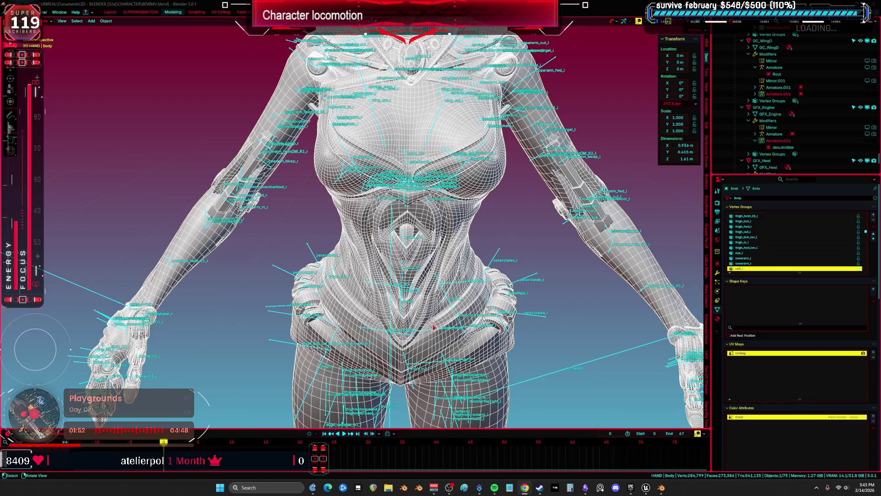
mouse_move(650, 483)
click(675, 454)
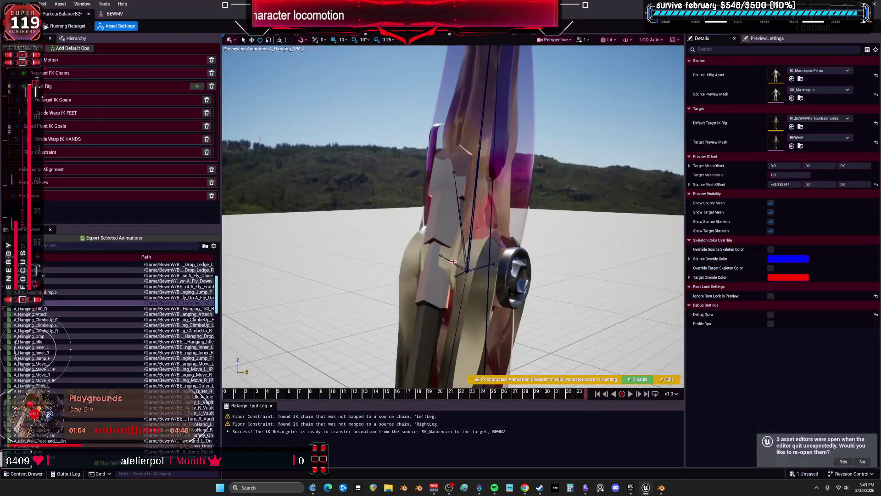
Step: Orbit the retargeter's hanging-animation preview and open the BEWMV IK rig for editing
drag(545, 239, 404, 238)
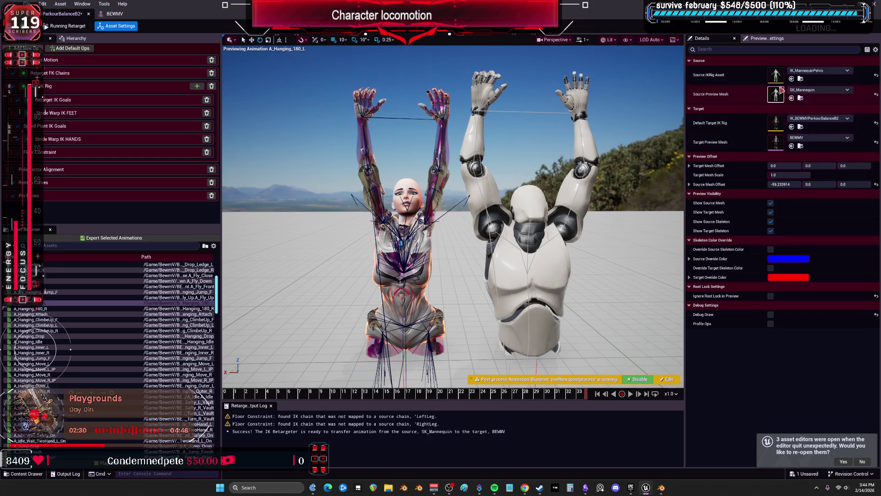
double_click(774, 124)
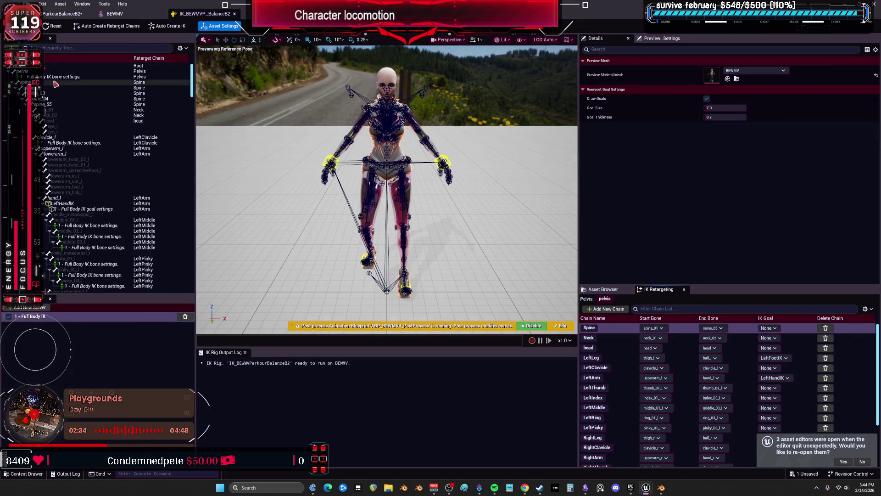
Step: Set clavicle_l's Full Body IK rotation stiffness to 0.8
click(59, 143)
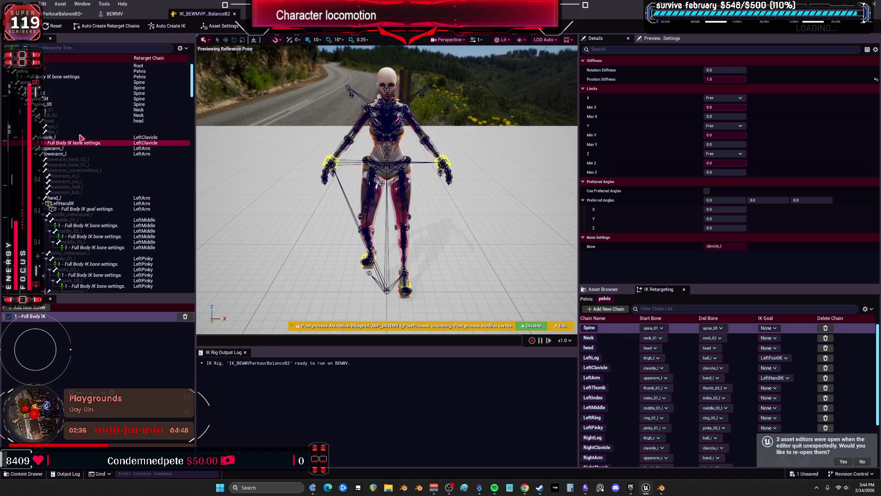
click(724, 71)
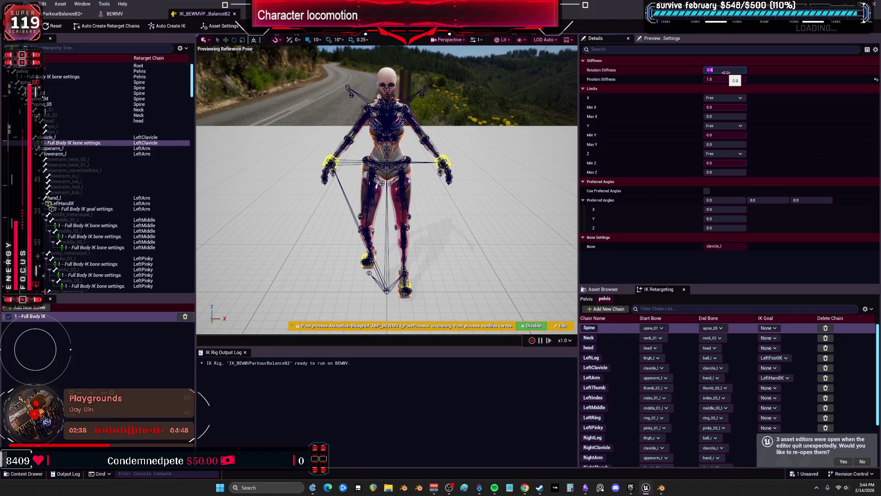
key(Return)
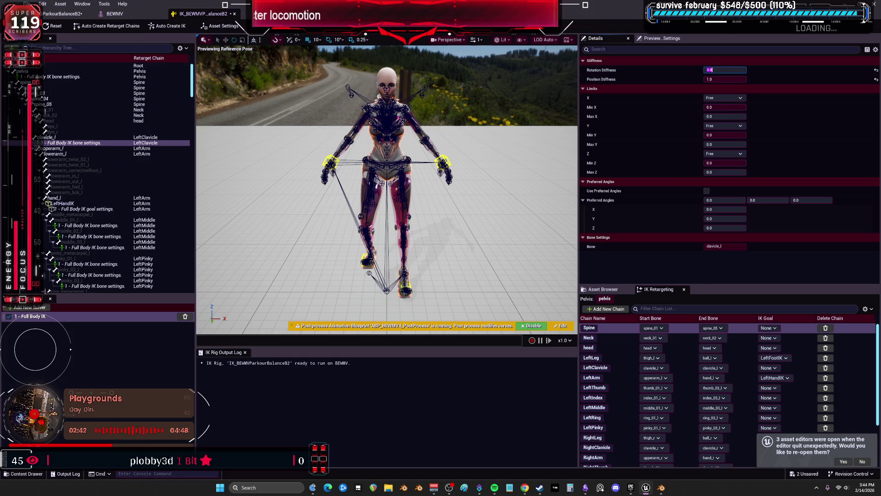
click(115, 14)
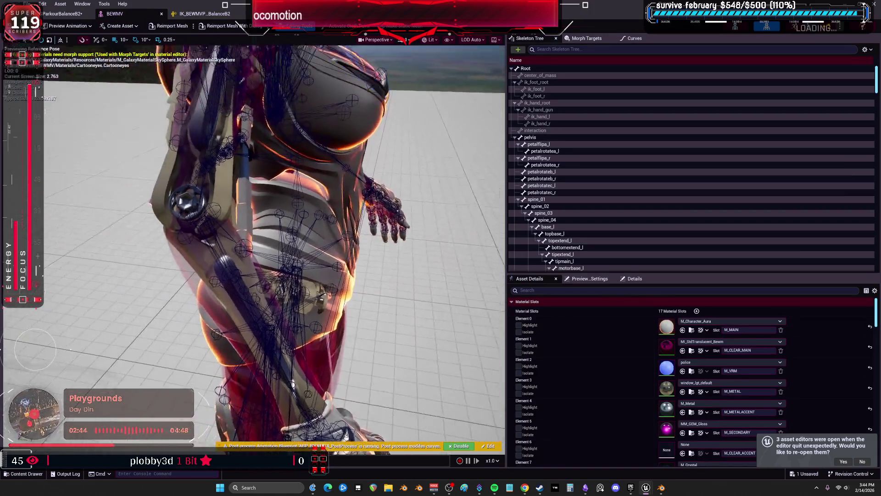
click(61, 14)
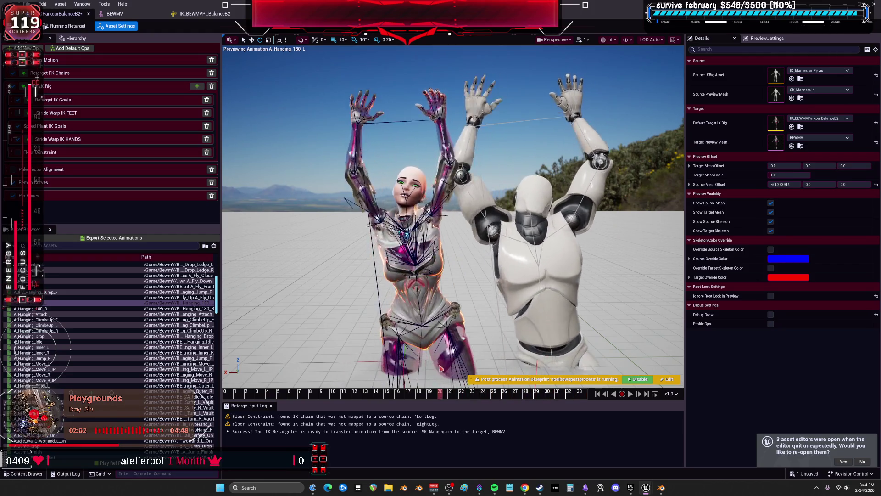
Step: Edit clavicle_r's Full Body IK rotation stiffness, then go back to the retargeter
click(115, 14)
click(204, 13)
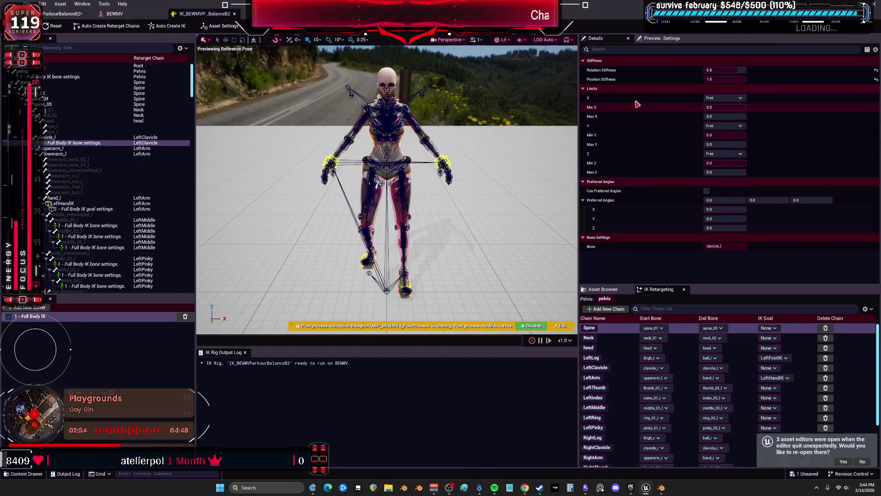
scroll(136, 137, down, 10)
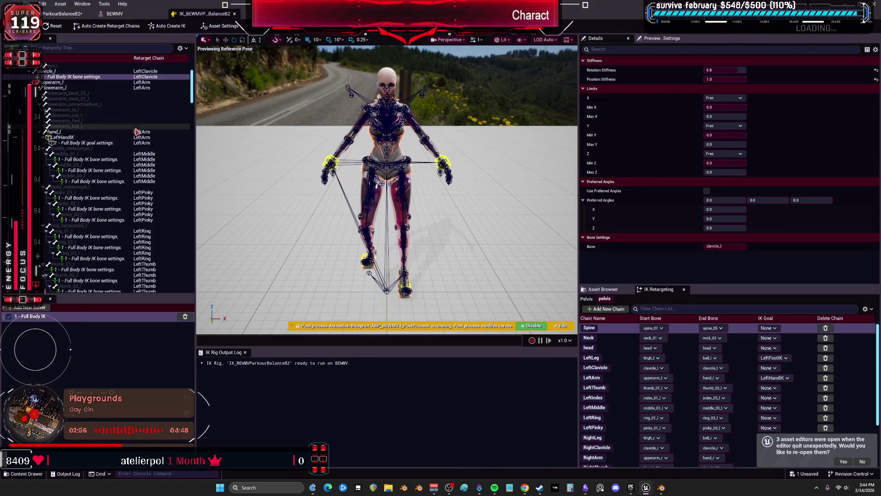
click(137, 164)
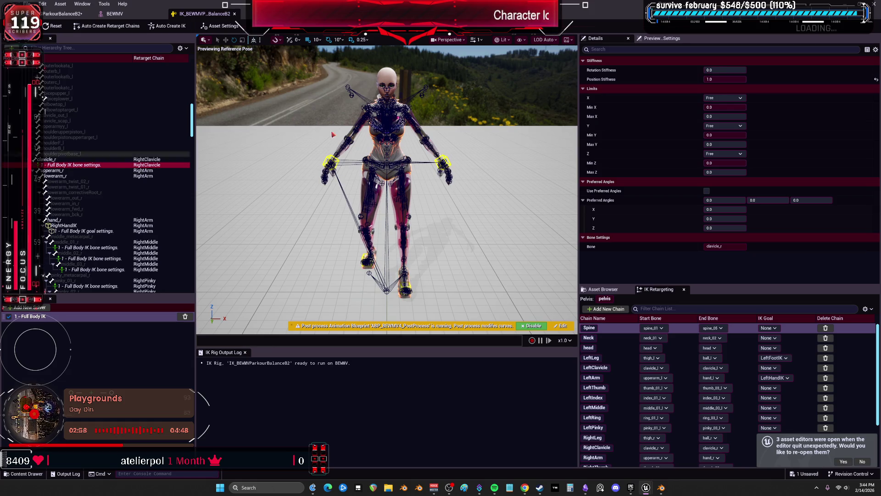
click(722, 69)
text(0)
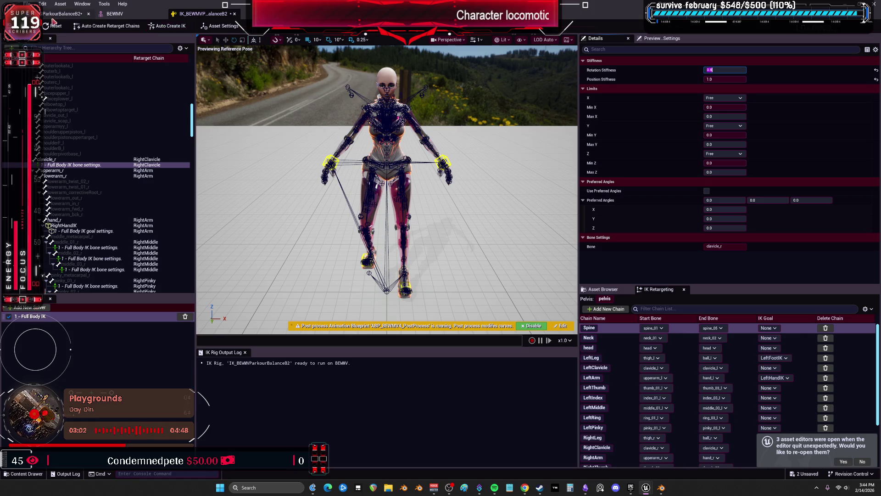
click(60, 14)
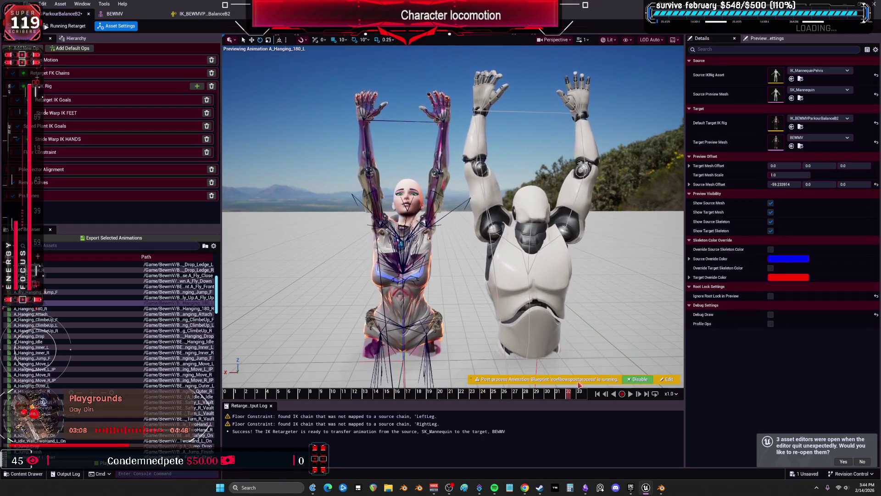
Step: Review the Retarget IK Goals settings for the LeftArm and RightLeg goals and the source/target settings
scroll(482, 302, up, 5)
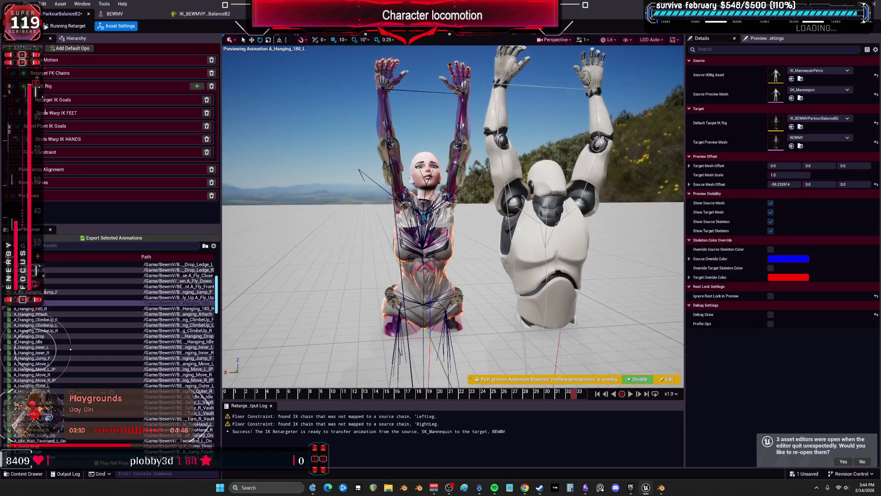
click(69, 100)
click(727, 89)
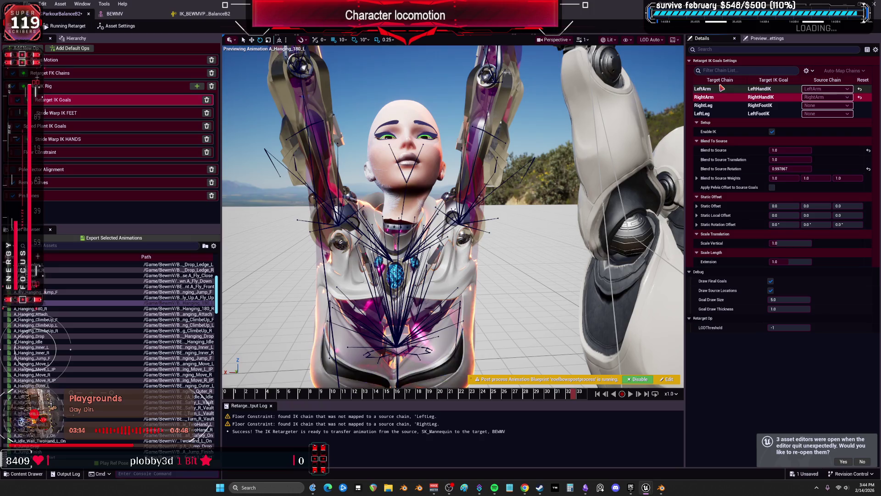
click(801, 171)
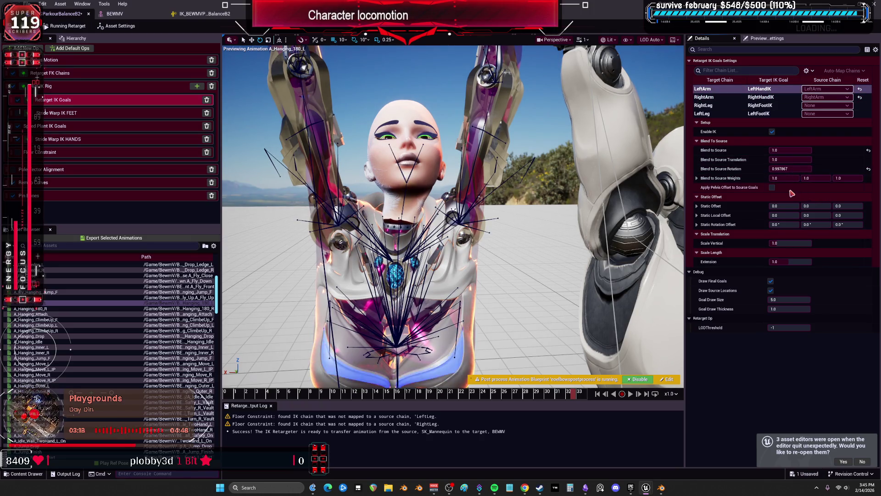
click(727, 107)
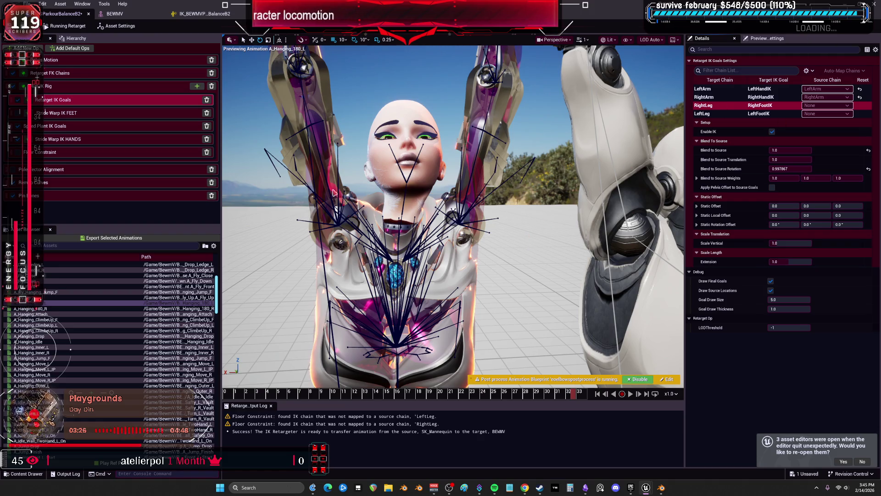
click(564, 220)
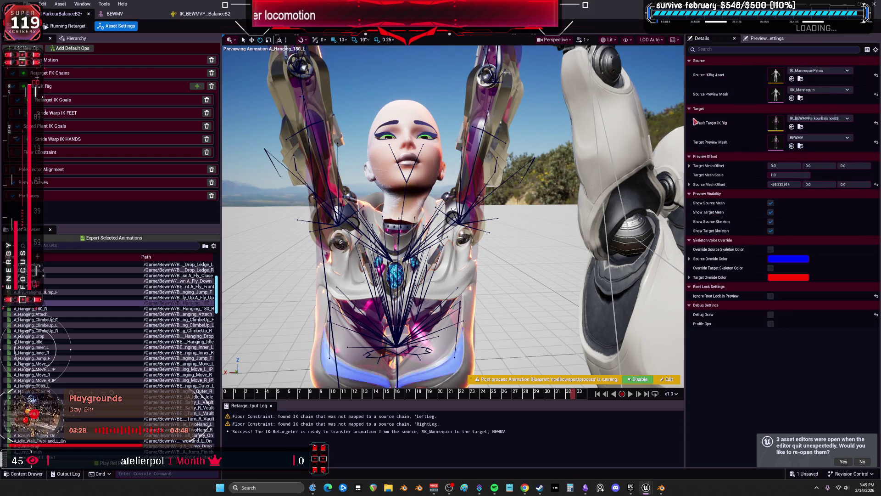
click(77, 104)
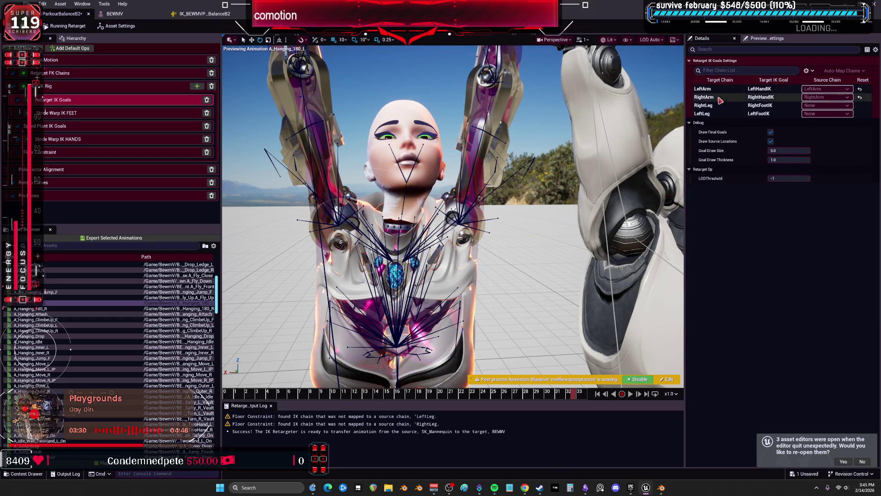
Step: Disable IK on the RightLeg and LeftLeg chains, then frame both characters to check their legs
click(704, 105)
click(709, 131)
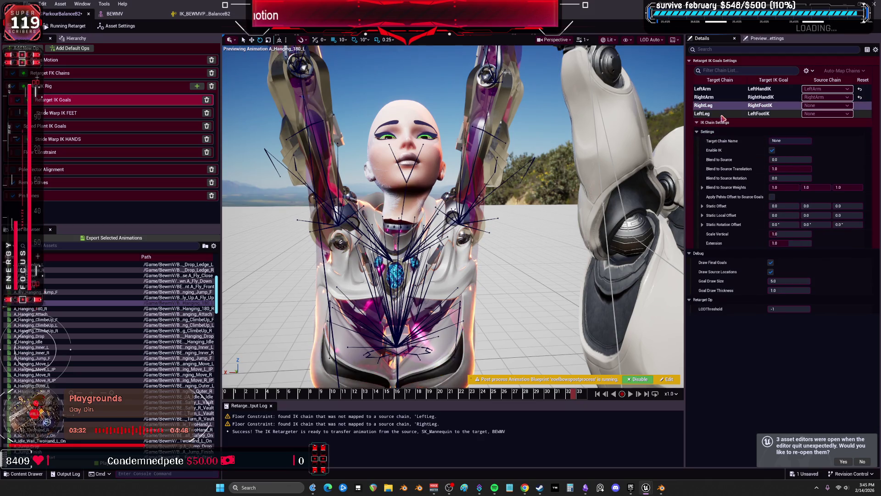
click(771, 158)
click(772, 150)
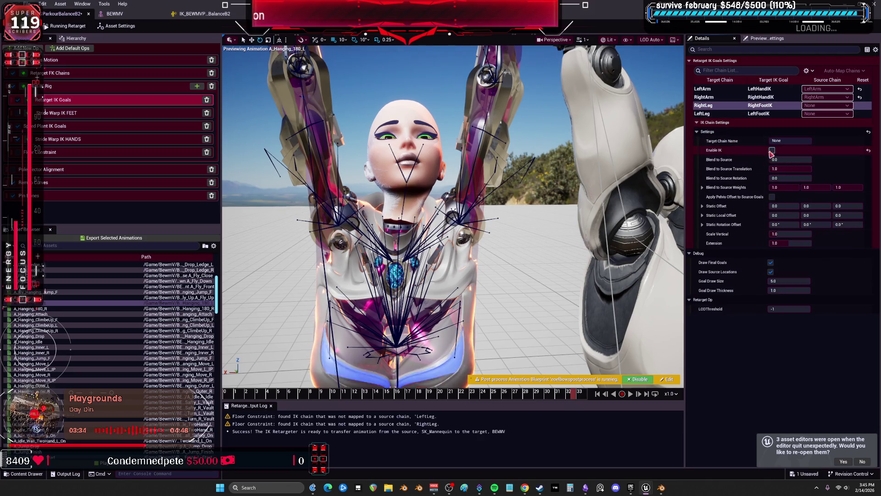
click(702, 113)
click(771, 150)
drag(437, 206, 437, 354)
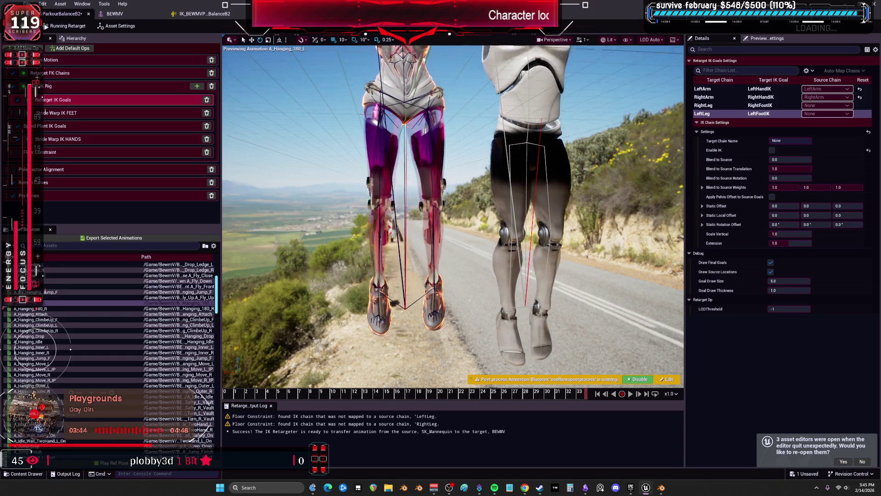
key(f)
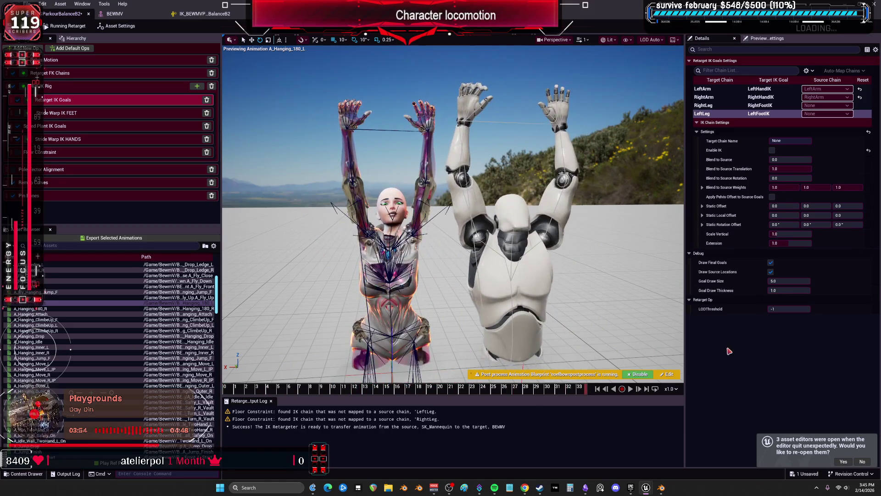
Step: Preview A_Hanging_180_R, A_Hanging_Attach and A_Hanging_ClimbeUp_F, pausing and scrubbing between frames 16 and 34
click(82, 309)
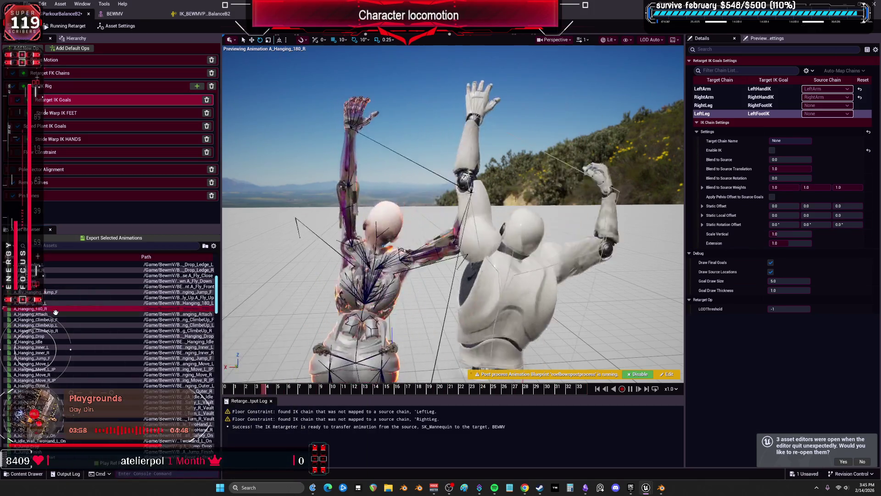
click(50, 314)
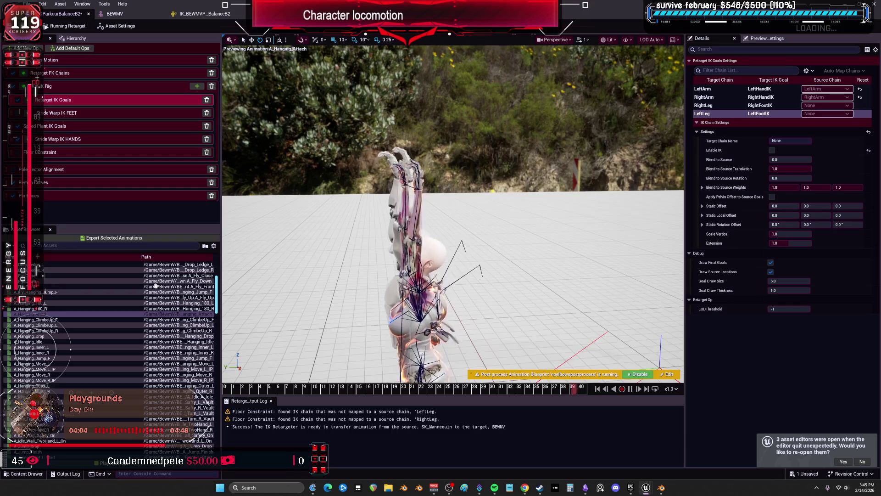
click(37, 320)
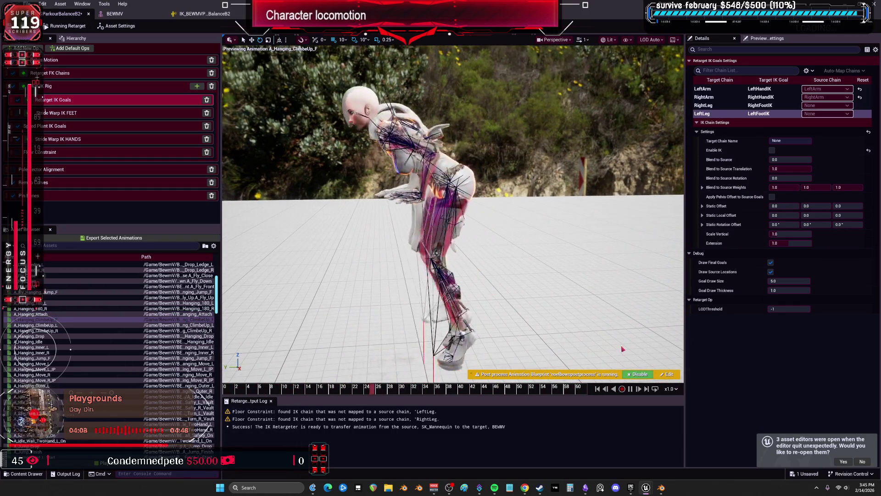
click(282, 387)
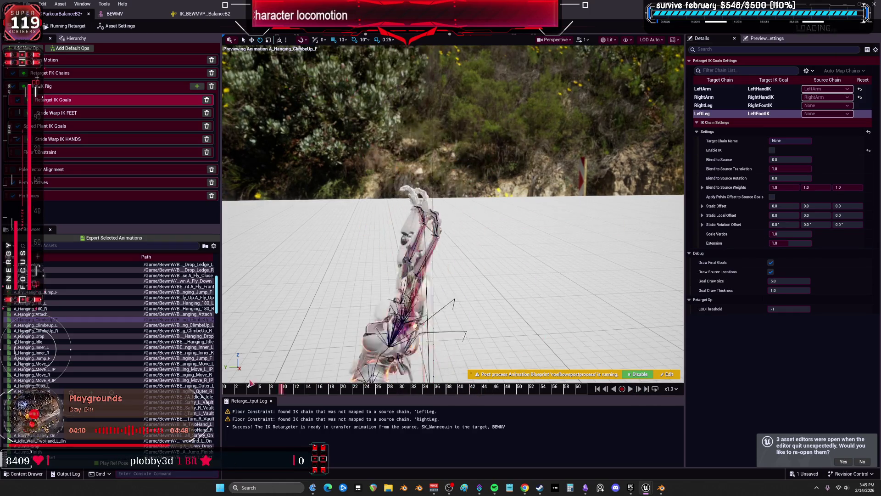
drag(275, 382, 566, 382)
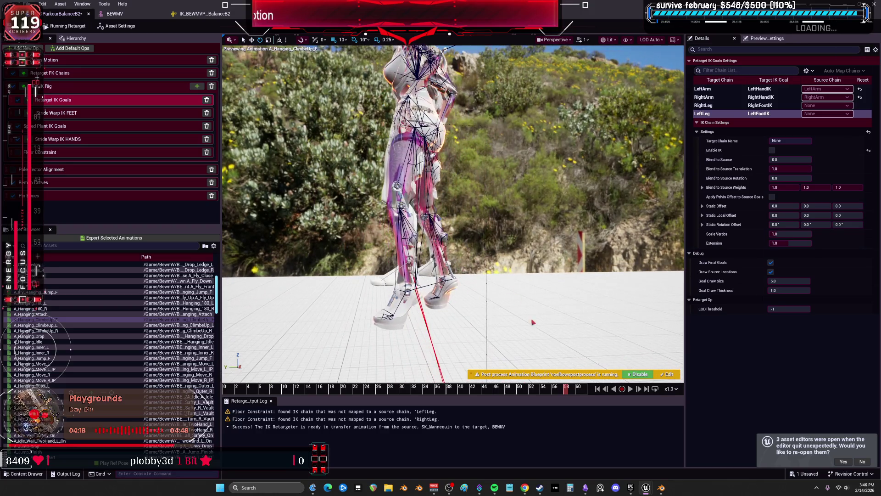
drag(583, 389, 425, 386)
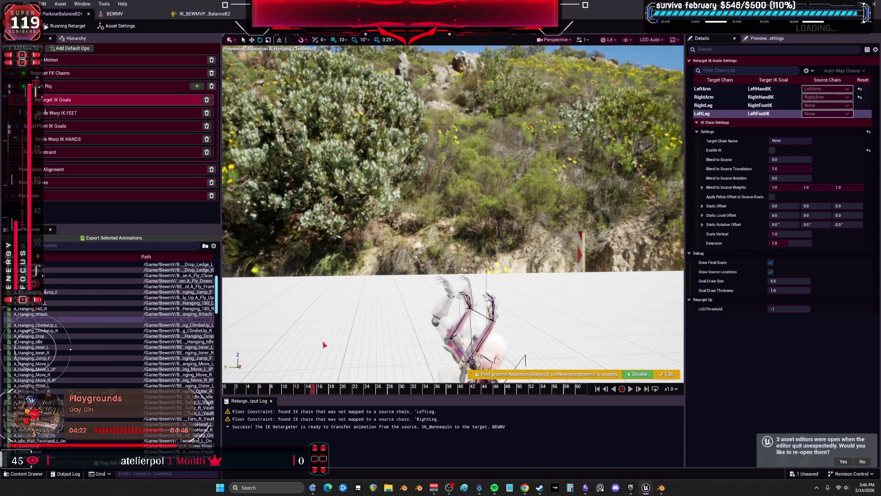
Step: Preview the climb-up, A_Hanging_Idle, Inner_L, Jump_F, Move_L, Move_L_IP, Outer_L and Outer_R animations
click(90, 326)
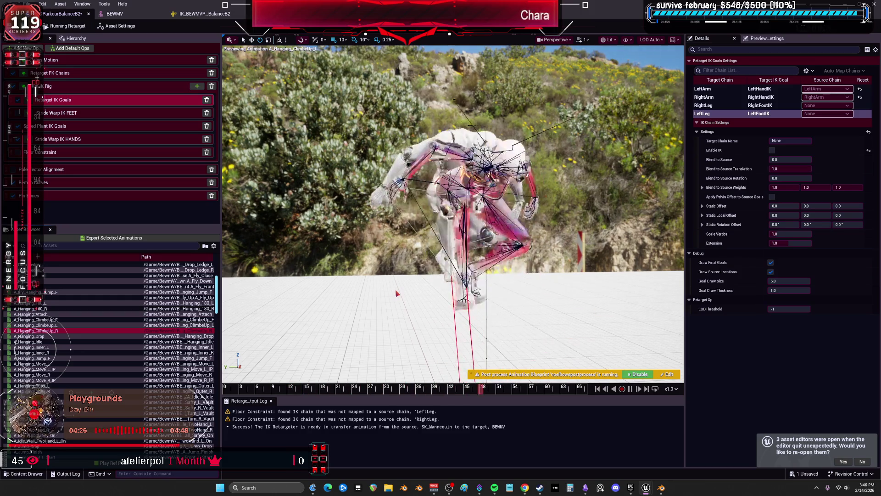
click(65, 340)
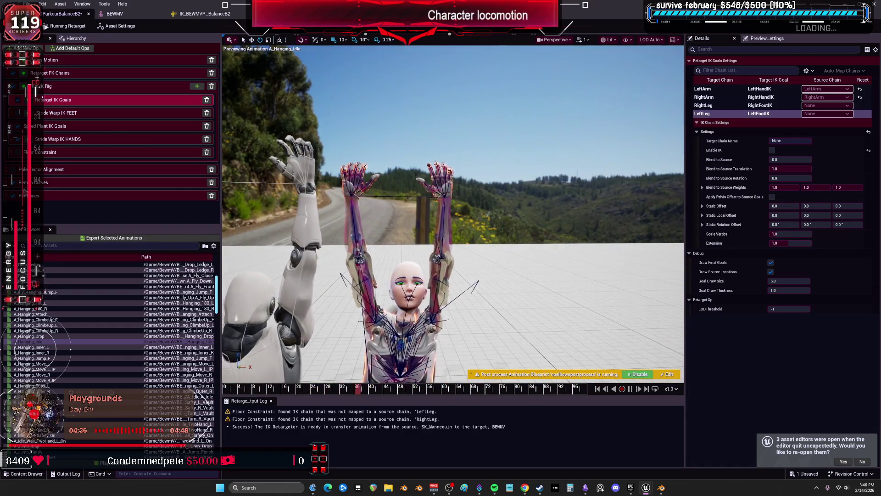
click(45, 348)
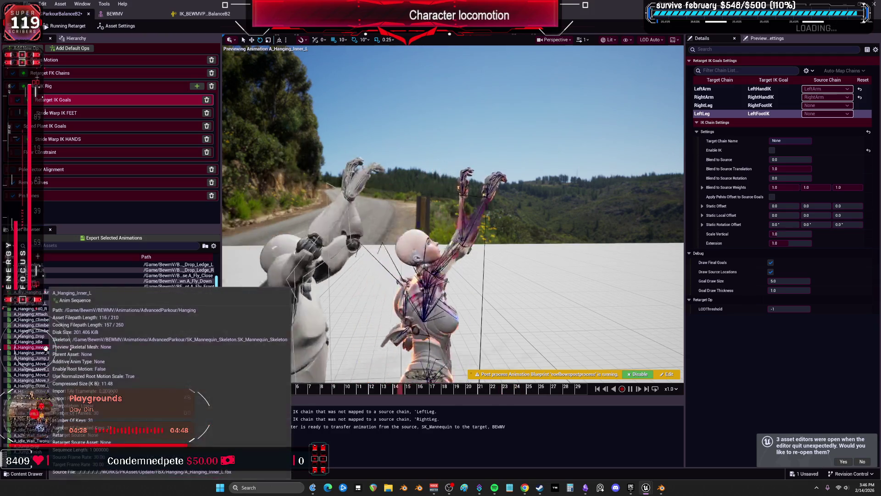
click(49, 357)
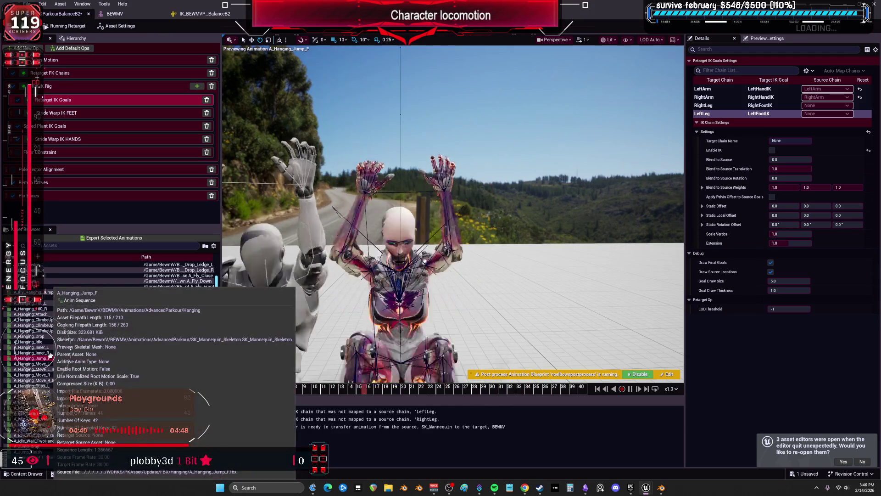
click(48, 364)
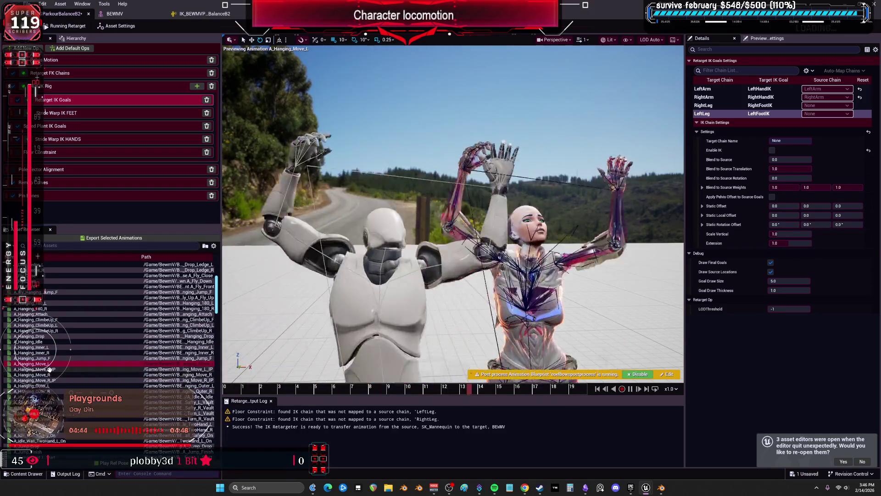
click(49, 369)
click(47, 386)
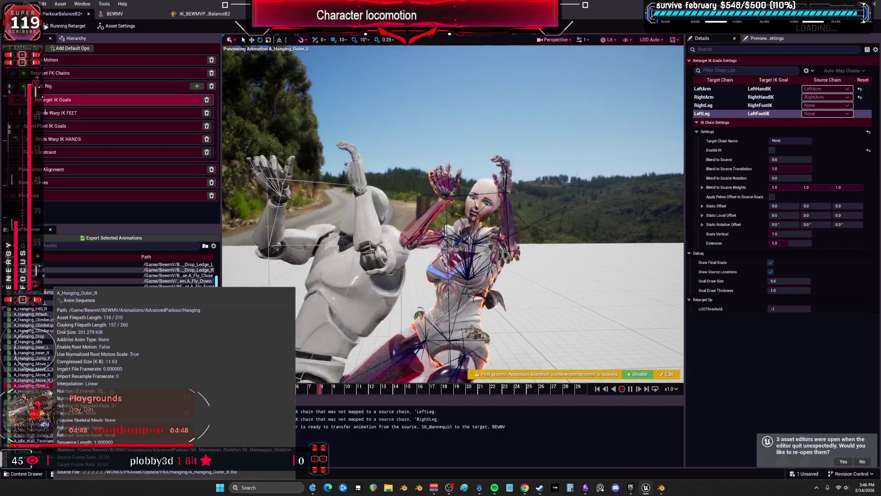
click(48, 391)
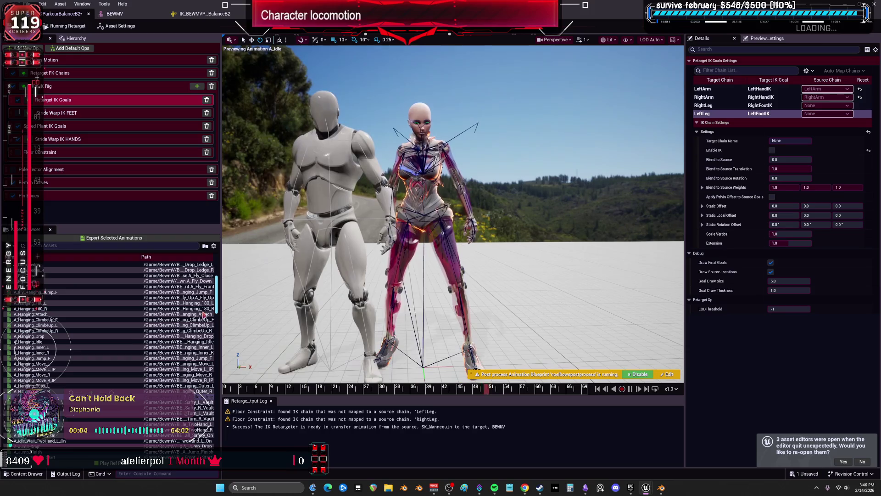
Step: Preview A_Ledge_ClimbUp_Revers, save all changes with Ctrl+S, then preview A_Ledge_Jump_L
scroll(58, 393, down, 10)
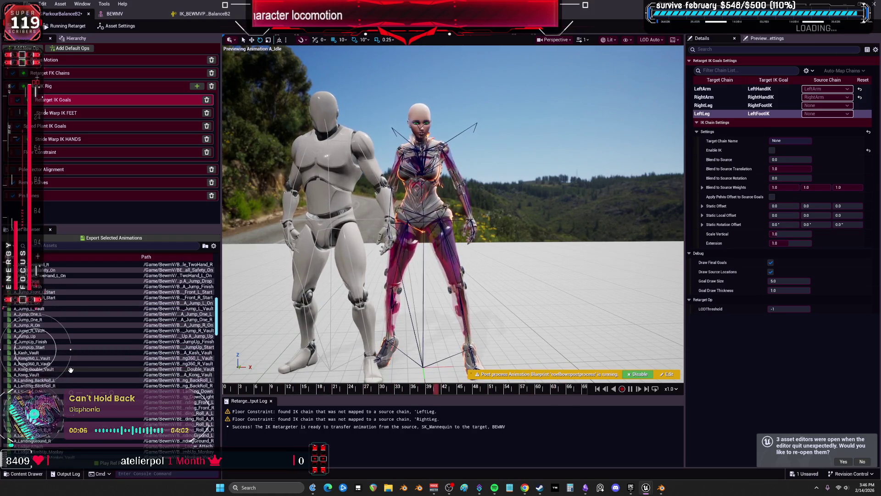
click(58, 308)
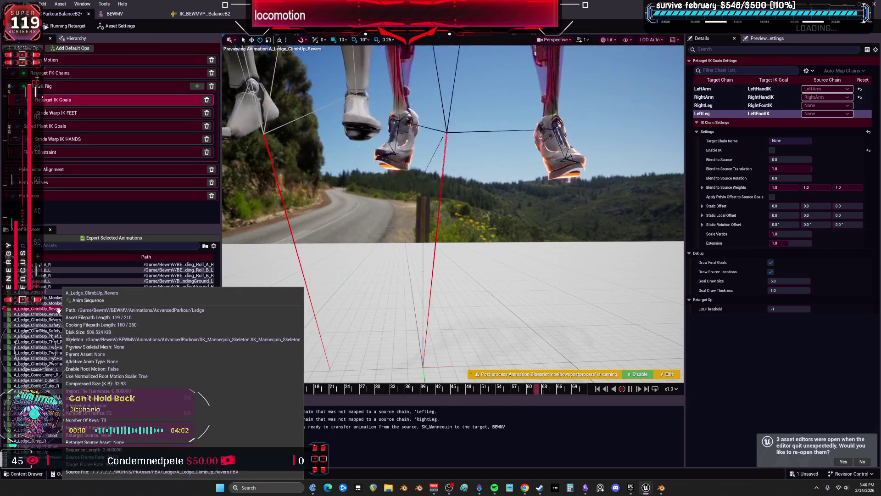
key(ctrl+s)
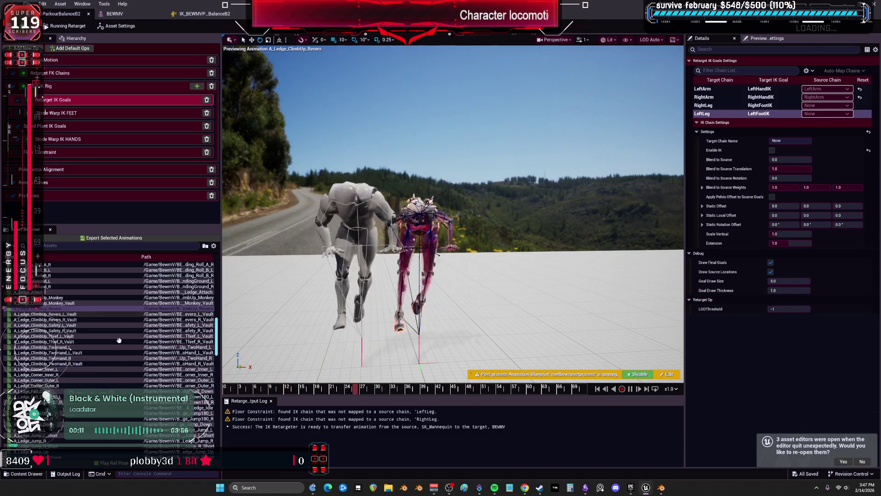
click(41, 430)
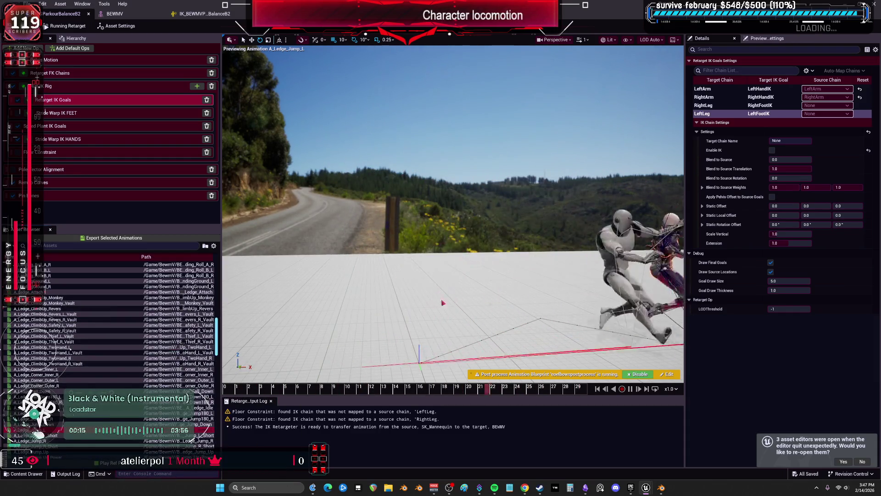
Step: Preview the A_WallRun clips, A_Wall_TwoHand_R_Vault and A_Wall_UnderBar animations
scroll(69, 380, down, 10)
scroll(69, 380, down, 15)
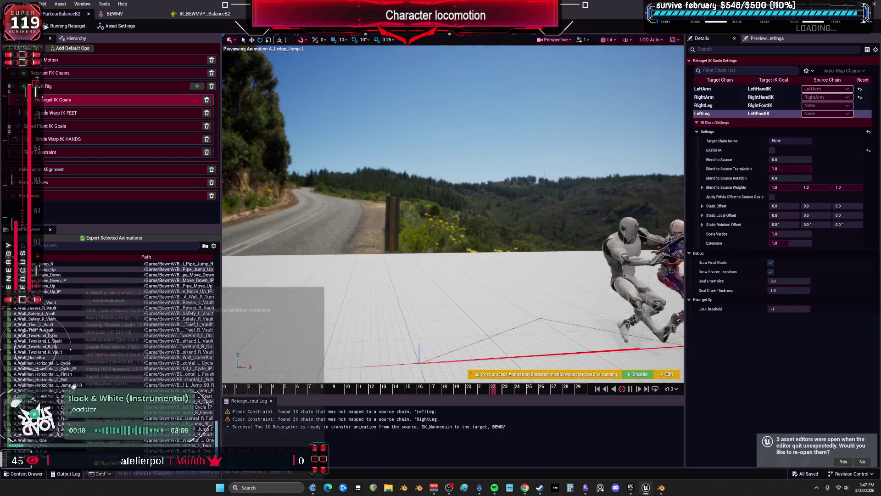
click(27, 456)
click(32, 390)
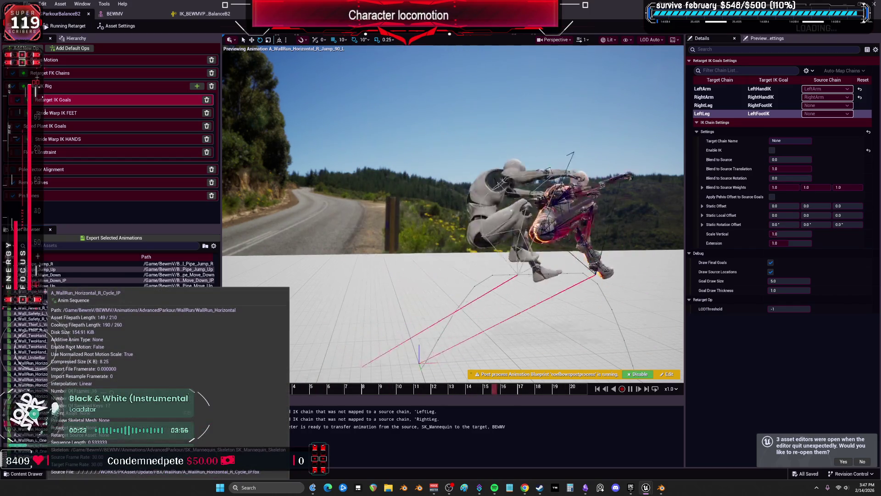
click(32, 391)
click(37, 368)
click(48, 352)
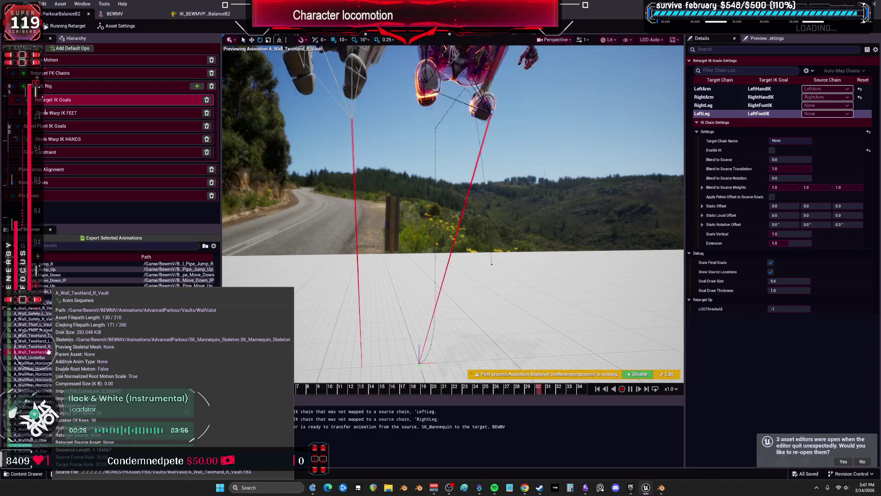
click(44, 358)
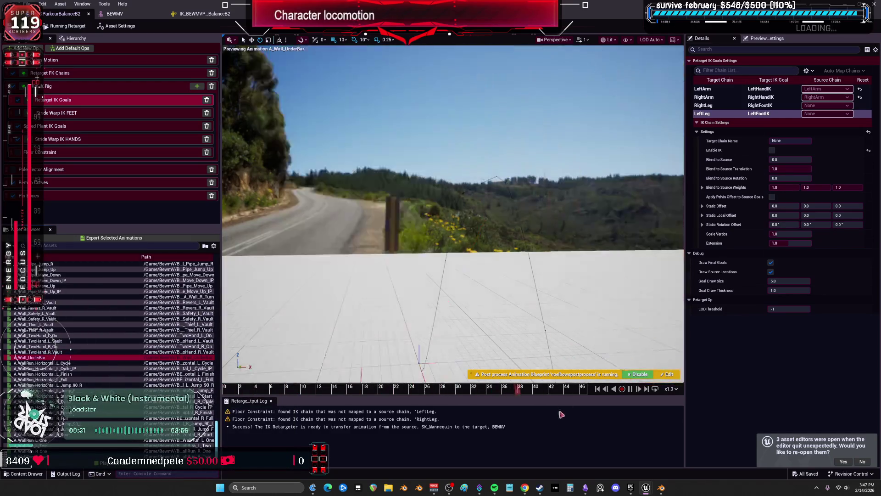
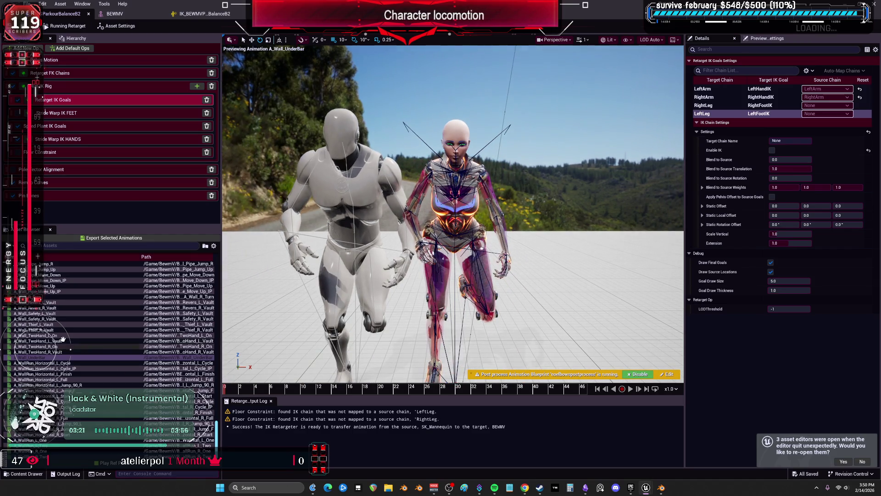
Step: Preview A_Wall_TwoHand_R_Vault and A_Wall_Revers_L_Vault, then switch to A_ClimbUp_55_IP
click(70, 351)
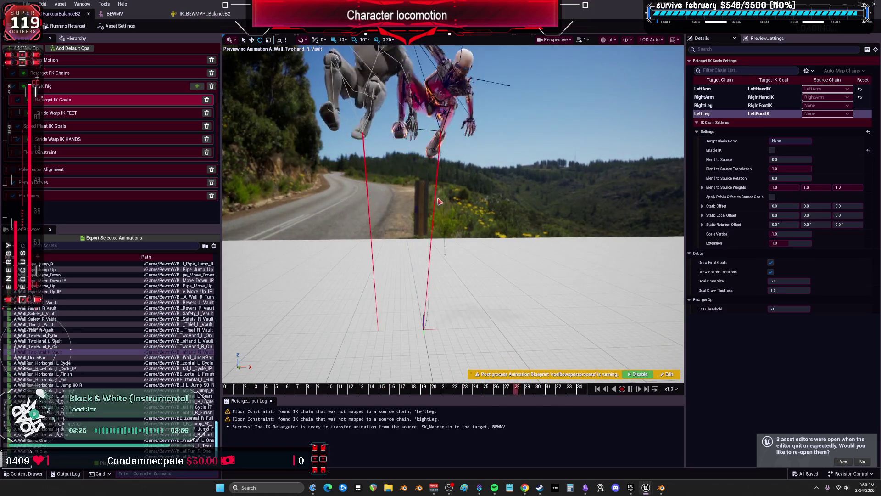
click(92, 302)
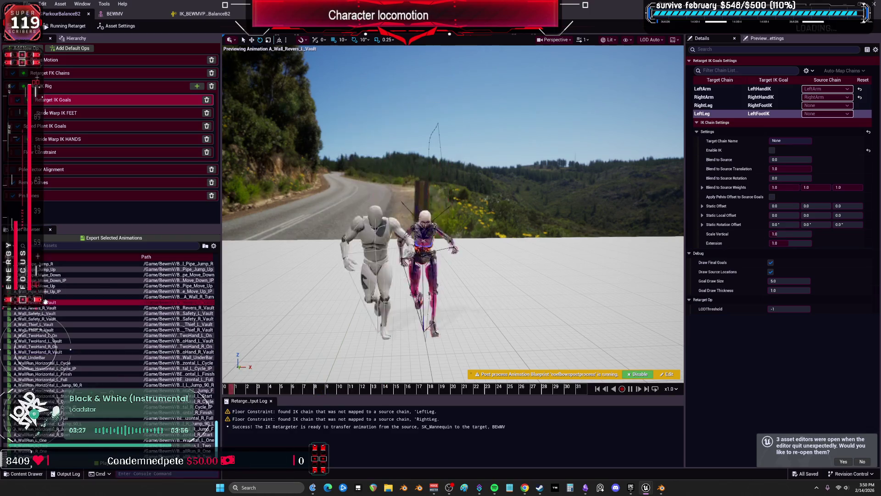
scroll(87, 317, up, 4)
scroll(87, 317, up, 10)
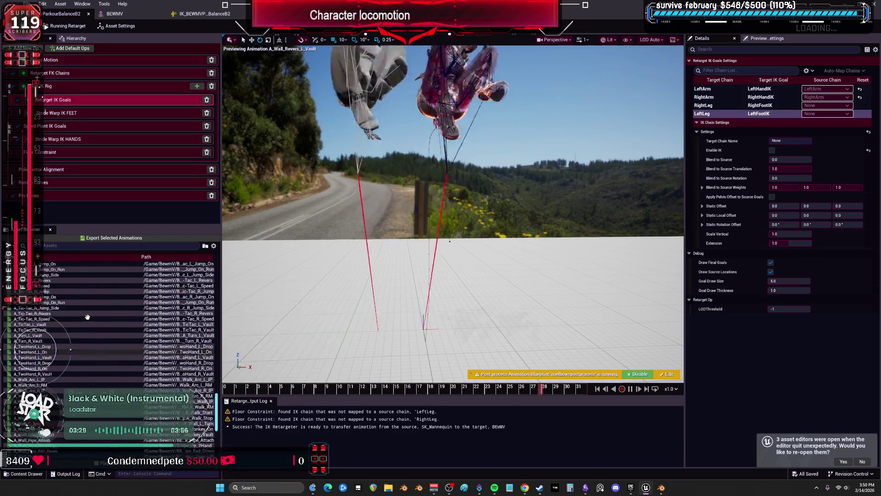
scroll(85, 316, up, 10)
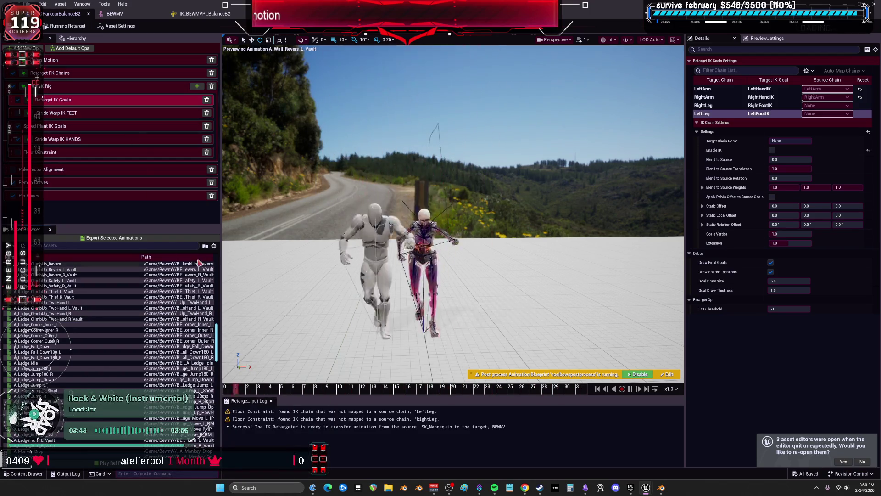
scroll(87, 293, up, 10)
scroll(87, 293, up, 9)
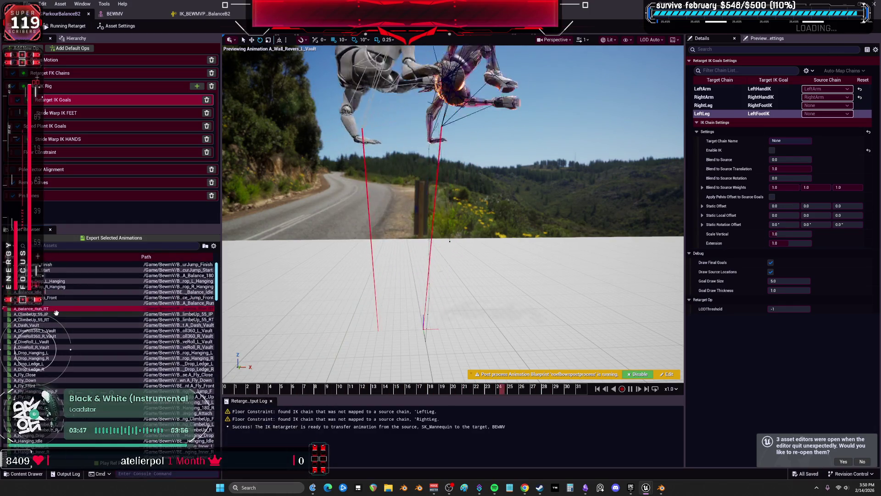
click(55, 314)
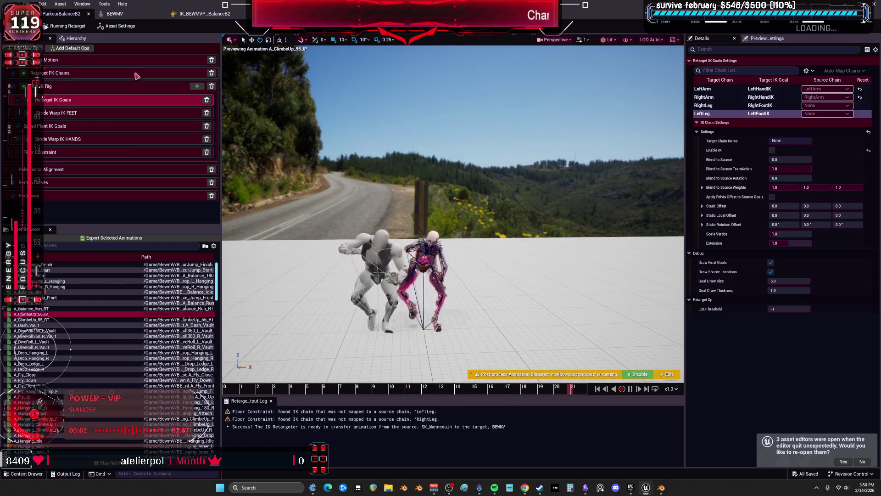
click(213, 14)
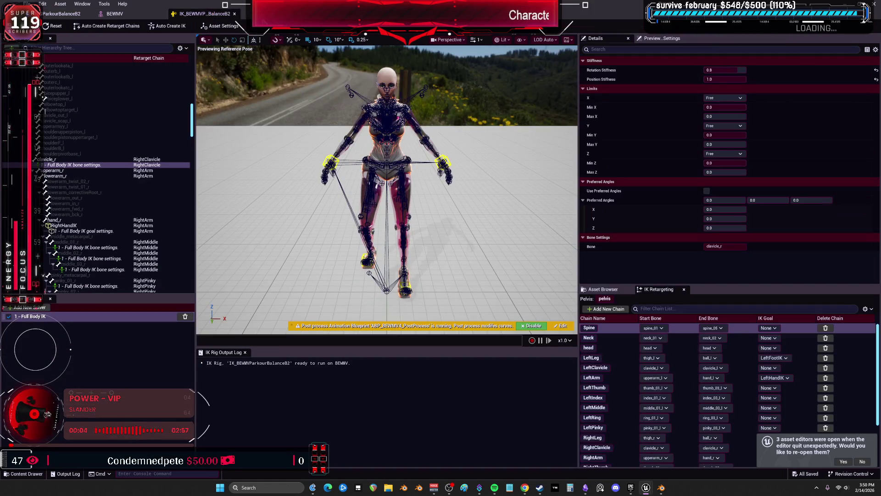
drag(212, 14, 343, 239)
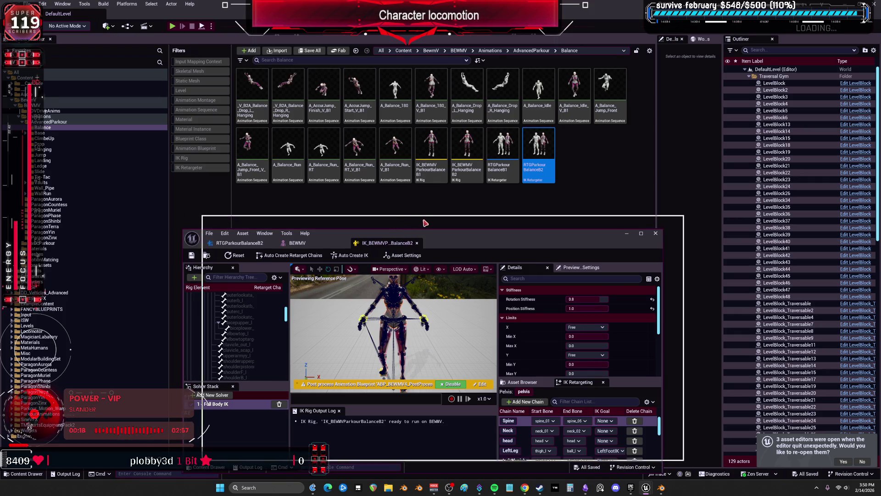
double_click(405, 235)
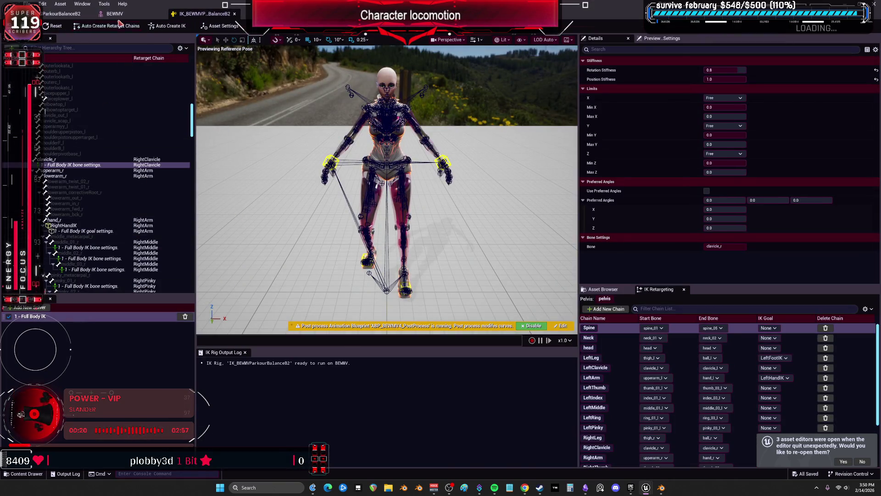
click(118, 17)
click(61, 14)
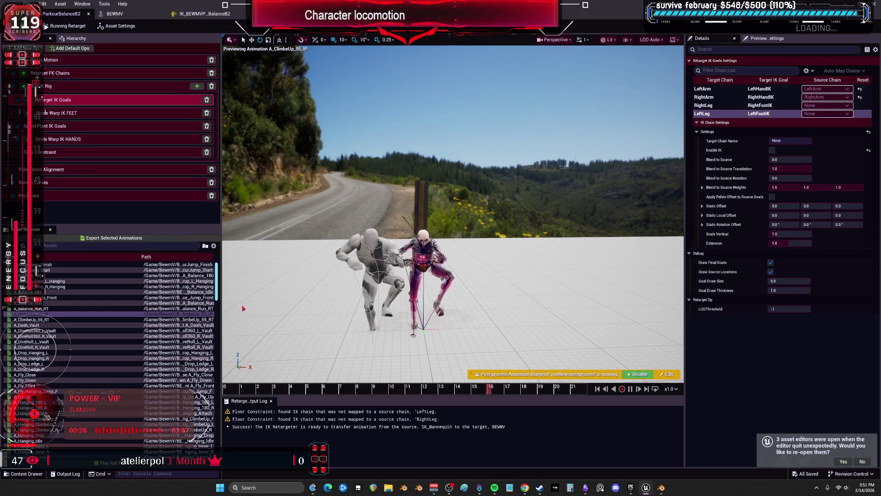
Step: Step through A_Dash_Vault and both DiveRoll vaults, then pause A_Drop_Hanging_L at frame 44
mouse_move(29, 320)
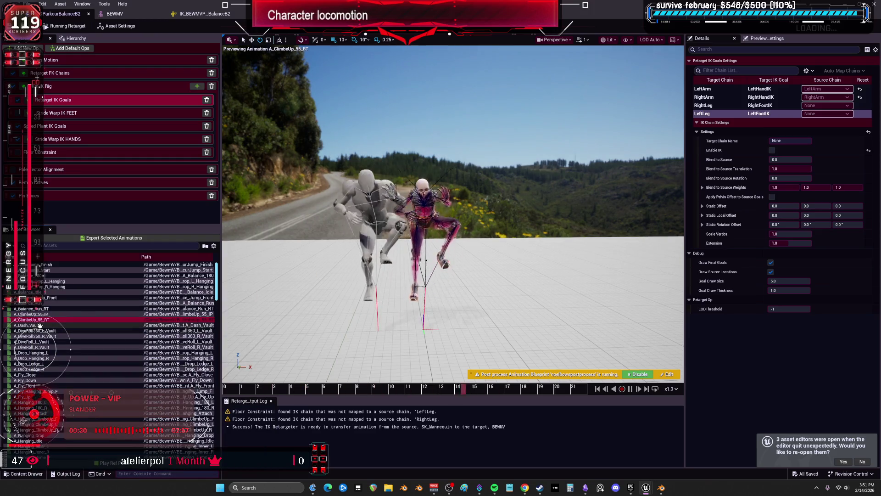
click(39, 325)
click(41, 330)
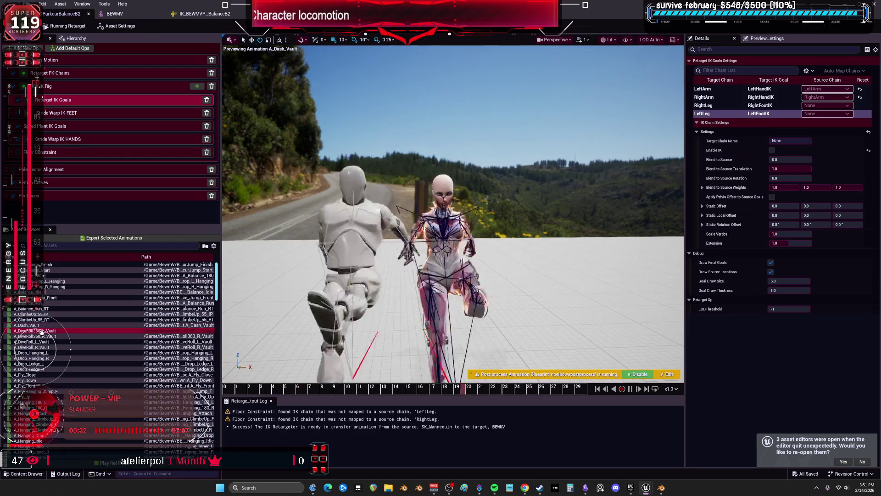
click(39, 341)
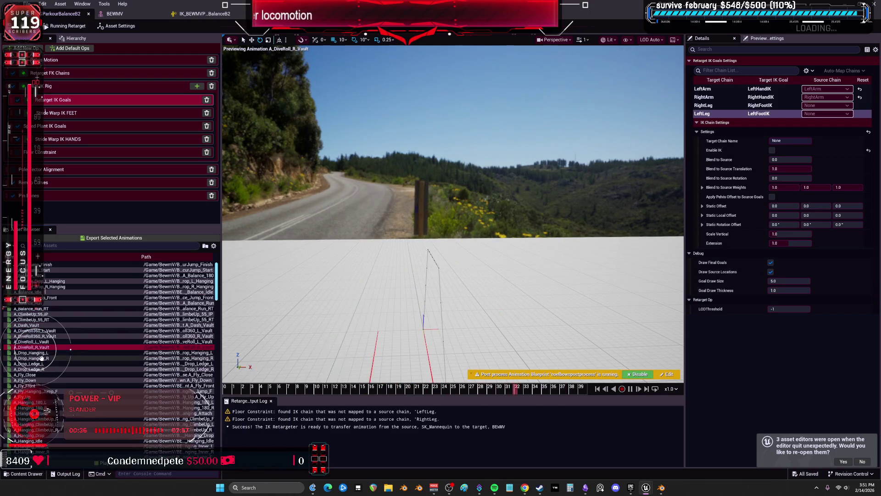
click(38, 353)
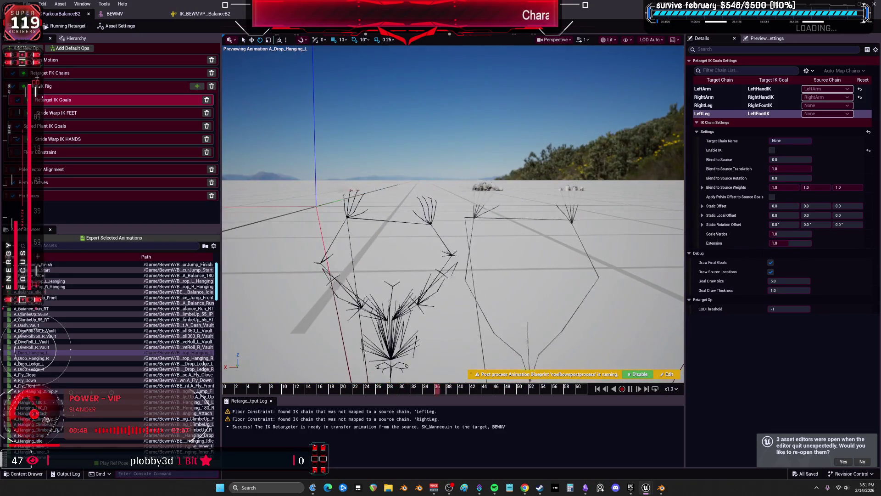
click(629, 388)
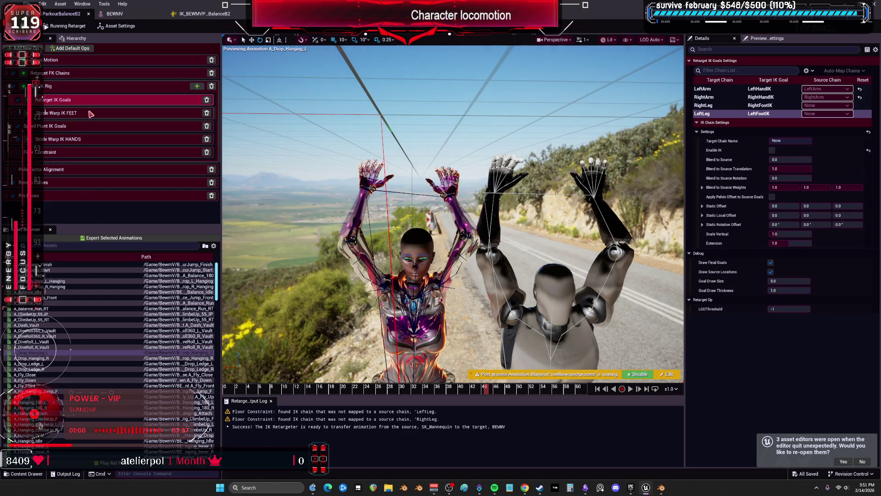
Step: Select LeftArm in the Retarget IK Goals list to view its Blend to Source settings
click(716, 97)
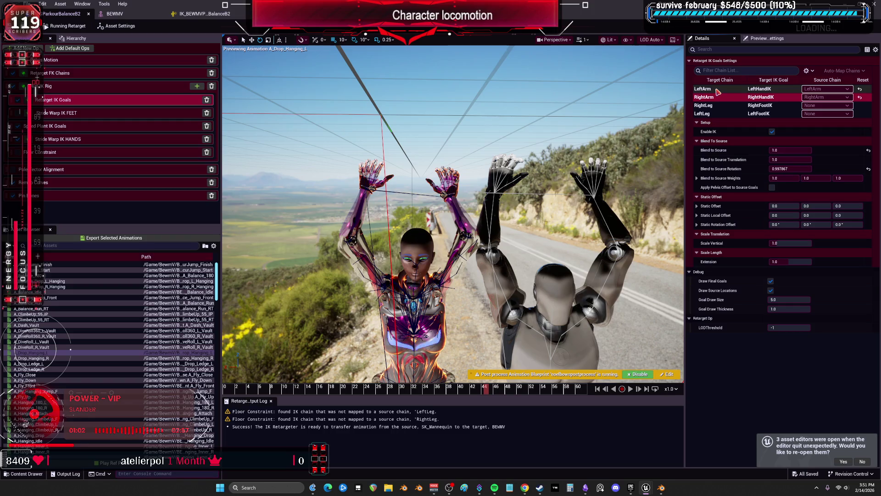
click(717, 90)
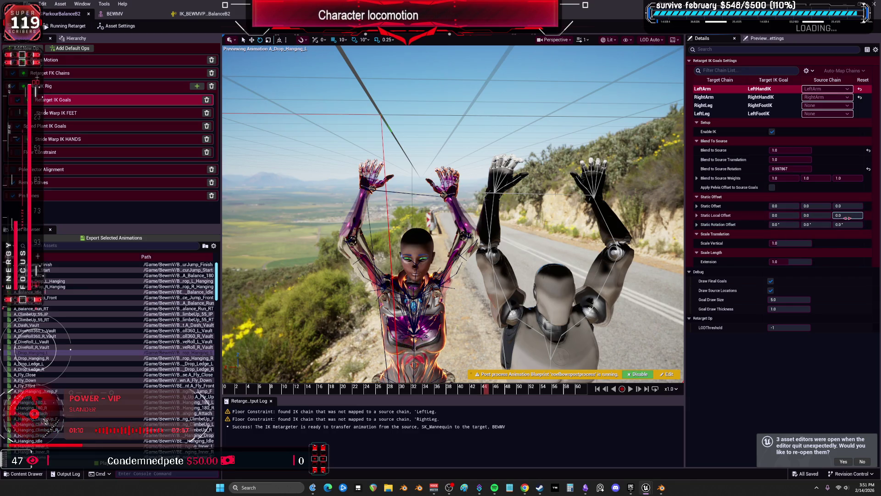
scroll(452, 213, up, 5)
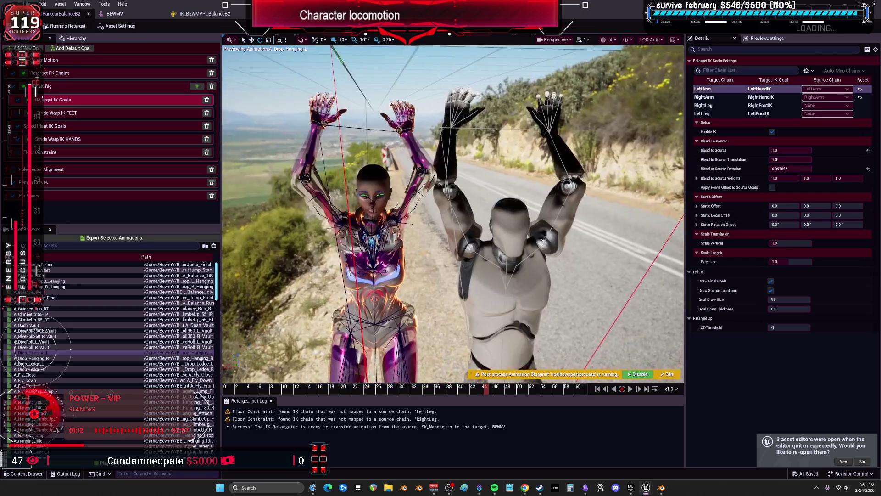
scroll(452, 214, down, 3)
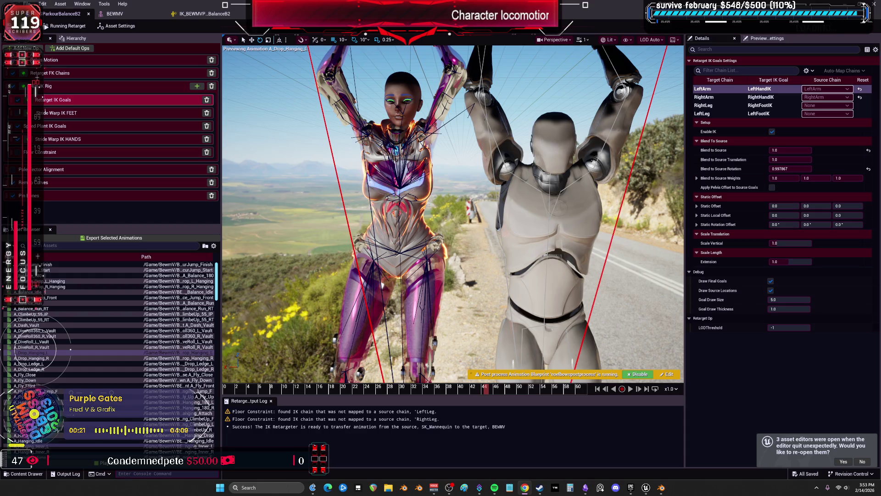
right_click(747, 312)
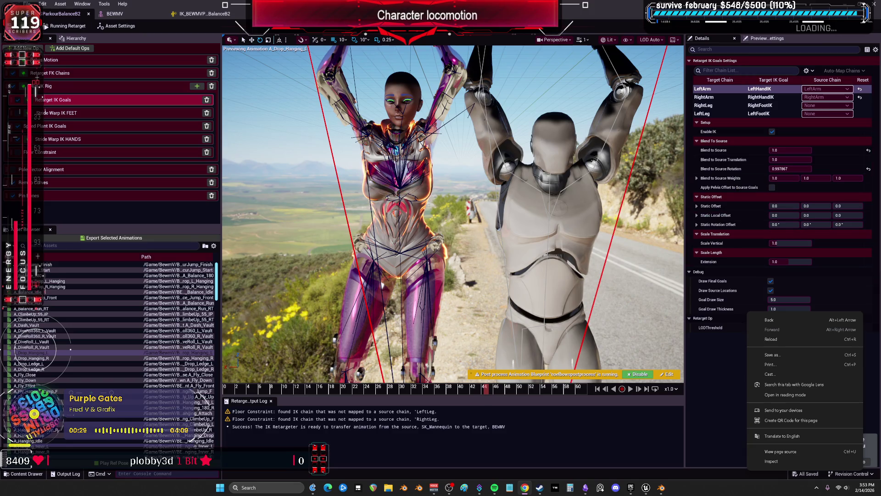
key(Escape)
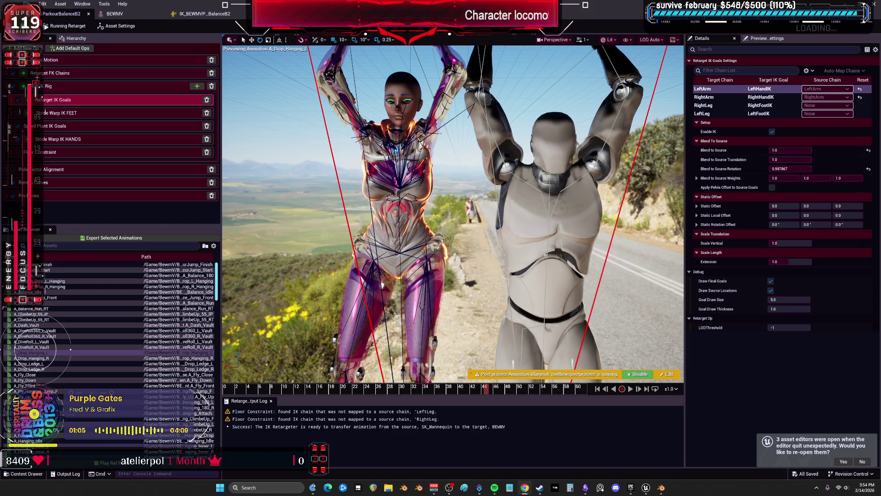
scroll(453, 214, up, 5)
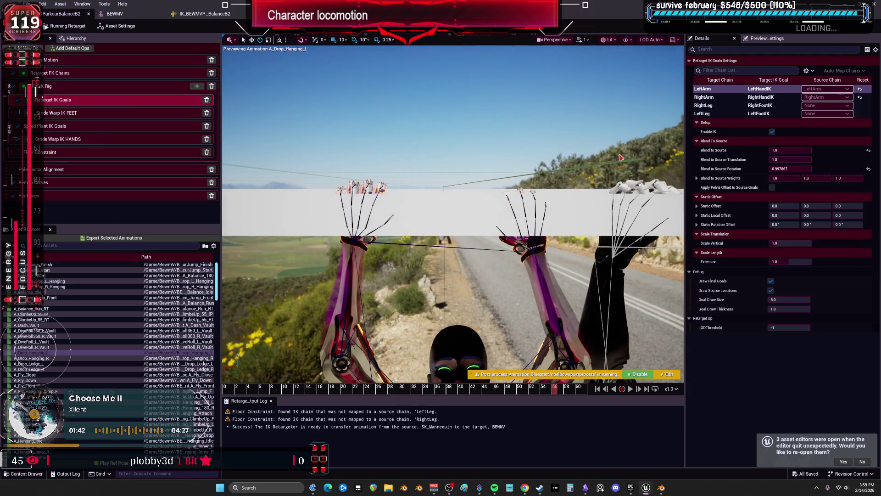
Step: Change the LeftArm goal's Blend to Source Rotation from 0.997867 to 1.0
click(804, 179)
click(790, 168)
text(1)
key(Return)
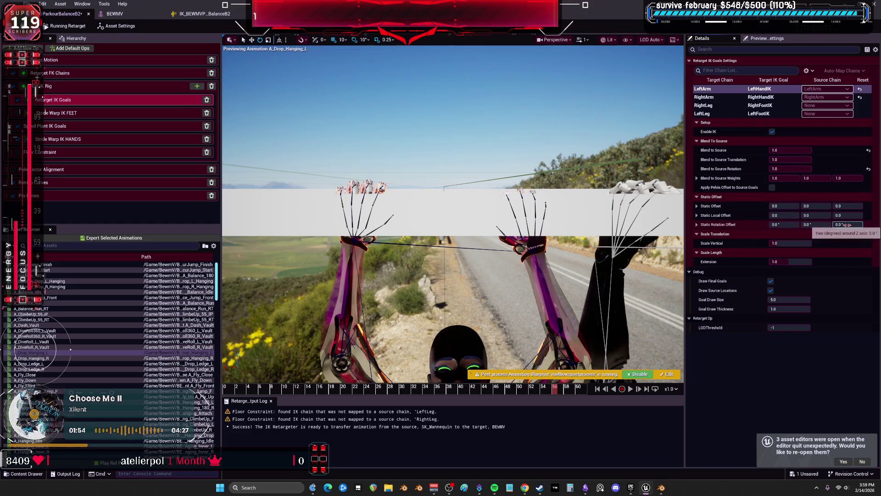
click(792, 261)
drag(792, 261, 798, 261)
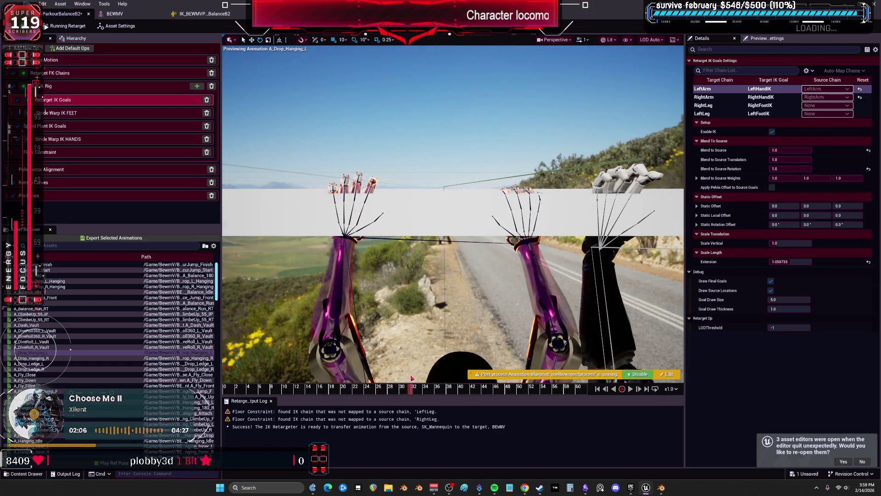
click(868, 262)
drag(415, 399, 342, 391)
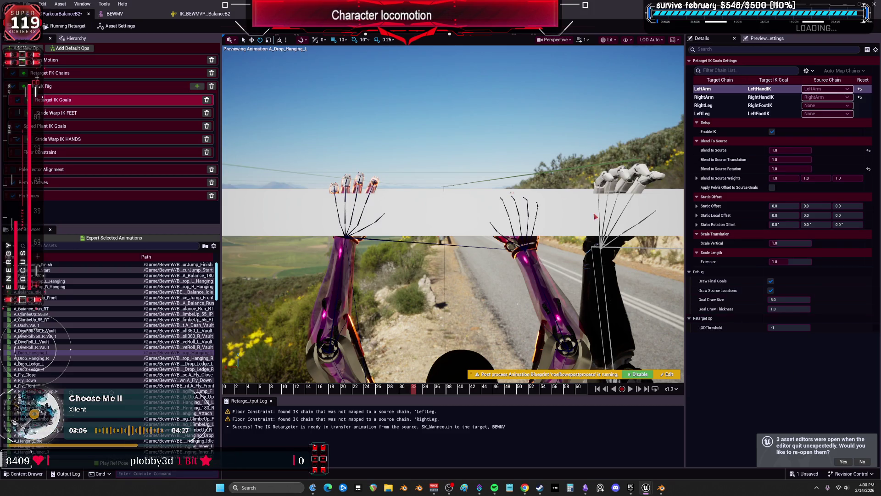
scroll(461, 158, down, 5)
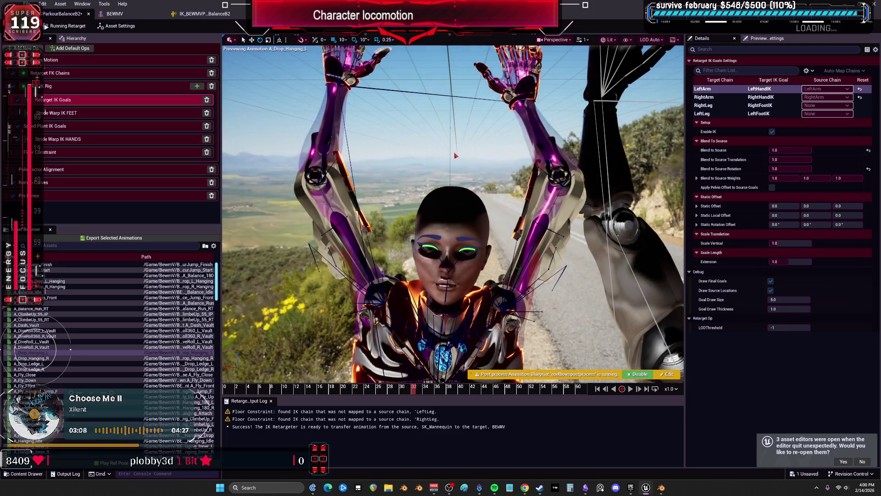
drag(448, 212, 454, 212)
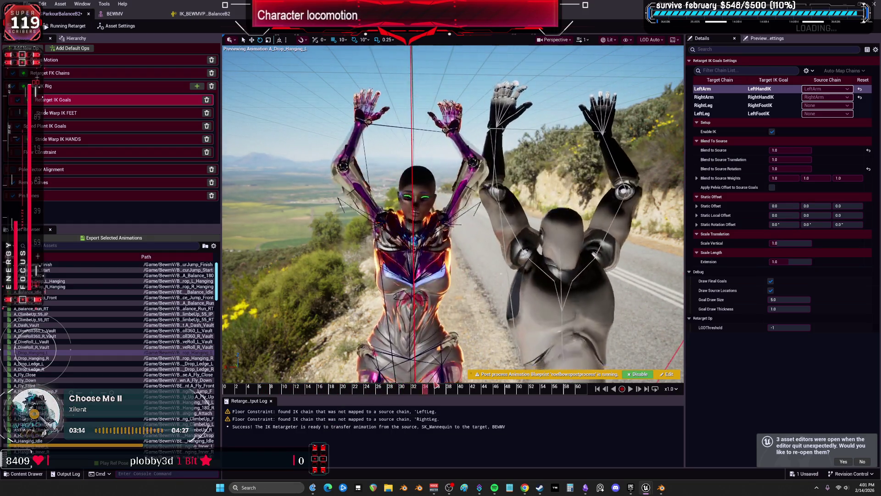
drag(472, 387, 534, 388)
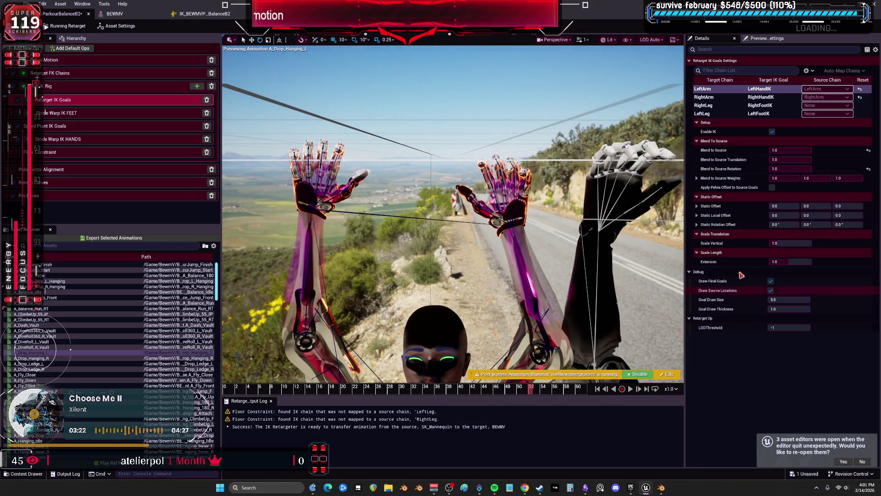
click(724, 98)
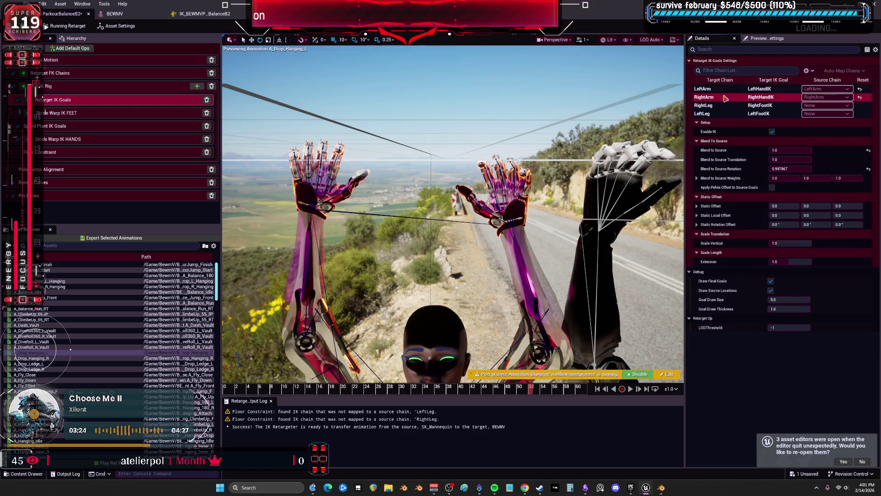
click(721, 91)
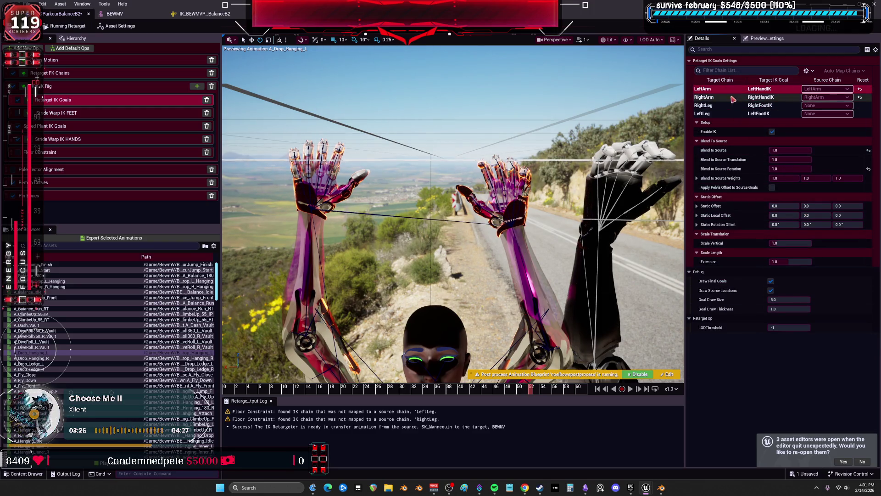
click(709, 97)
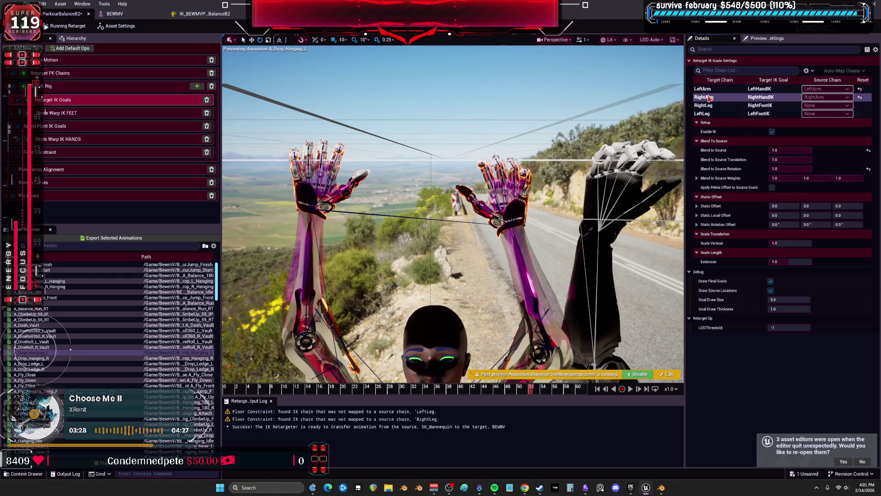
click(703, 89)
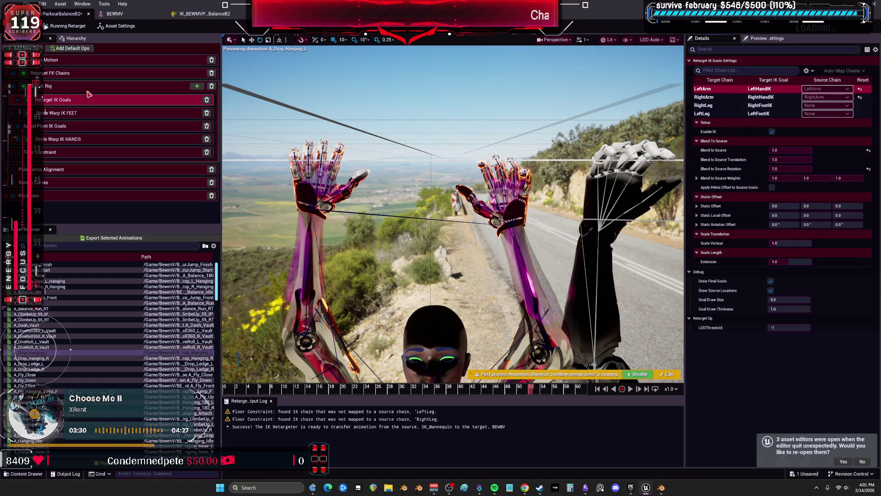
Step: Try hand stride warp values: splay 0.7904, reset forwards, offset and splay, then splay ~0.82
click(91, 144)
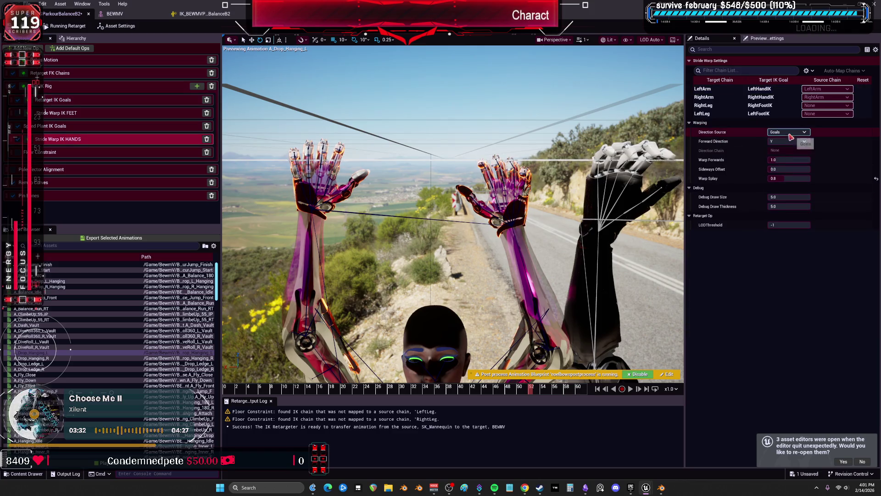
click(792, 170)
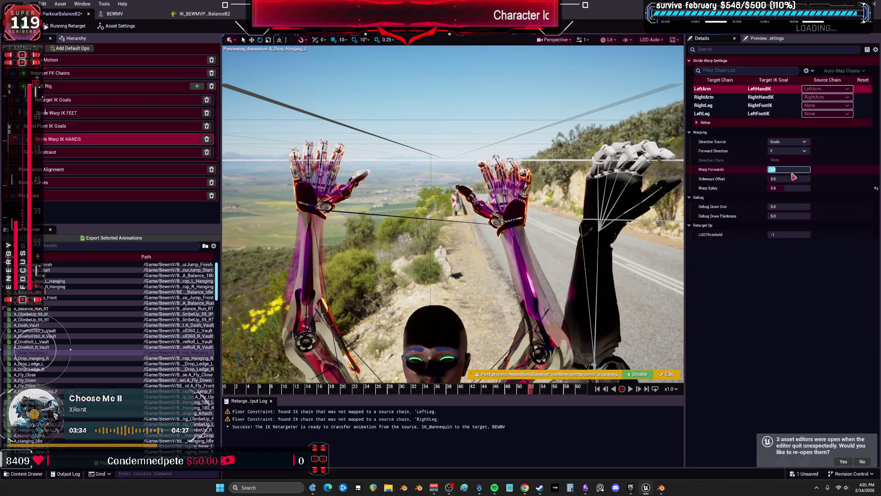
mouse_move(788, 187)
mouse_down()
mouse_move(789, 170)
mouse_move(780, 178)
mouse_move(822, 181)
mouse_move(790, 187)
mouse_move(801, 188)
mouse_up()
click(875, 170)
click(875, 178)
click(876, 187)
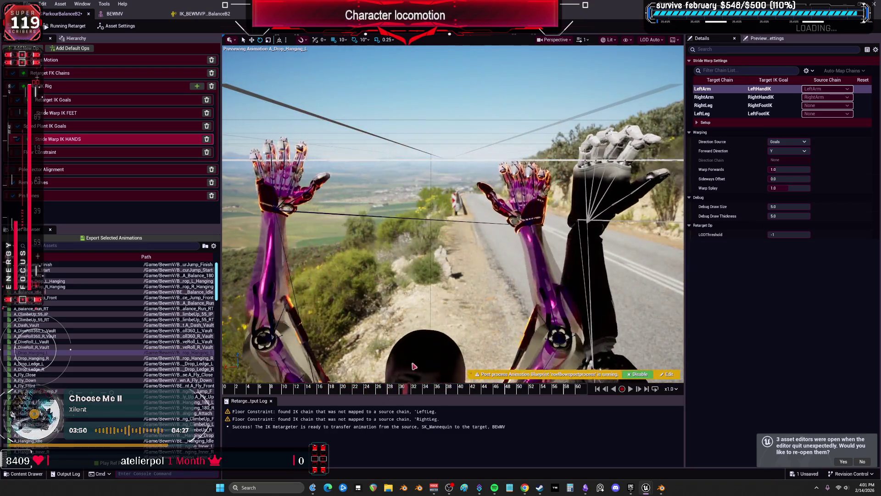
drag(789, 188, 760, 188)
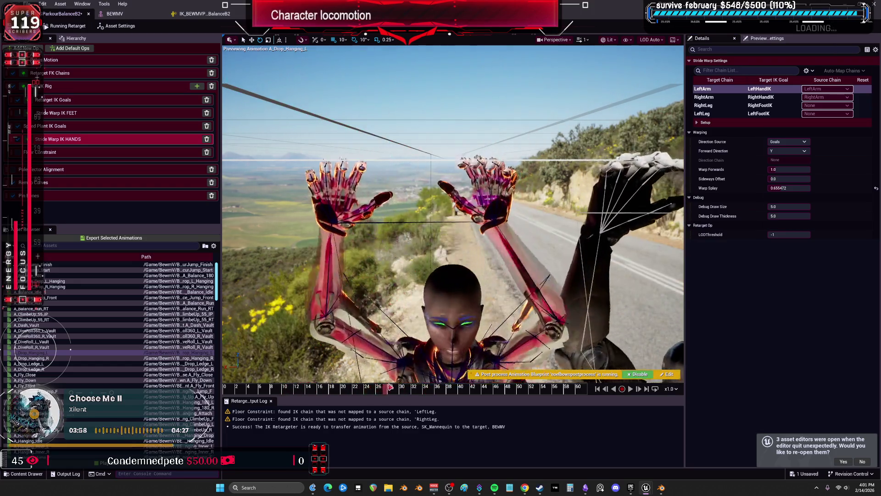
Step: Undo back to hand warp splay 0.7904 with Warp Forwards 1.0, then preview A_DiveRoll_L_Vault
drag(426, 382, 460, 373)
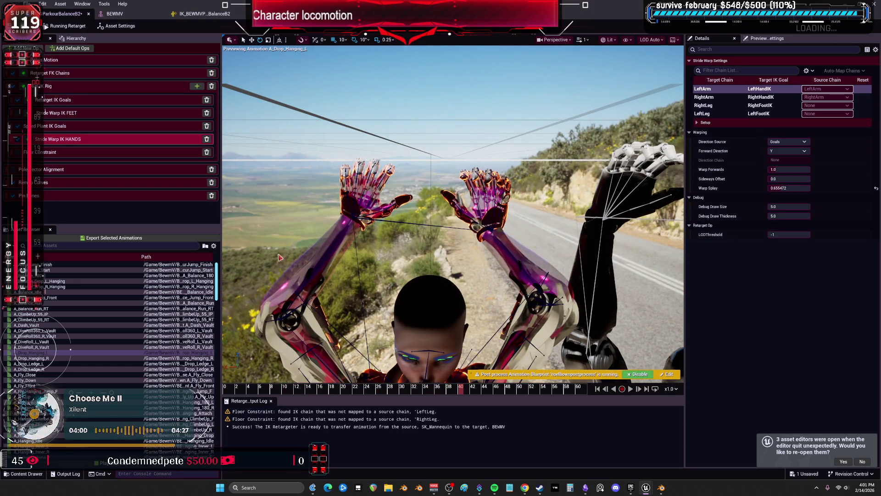
key(ctrl+z)
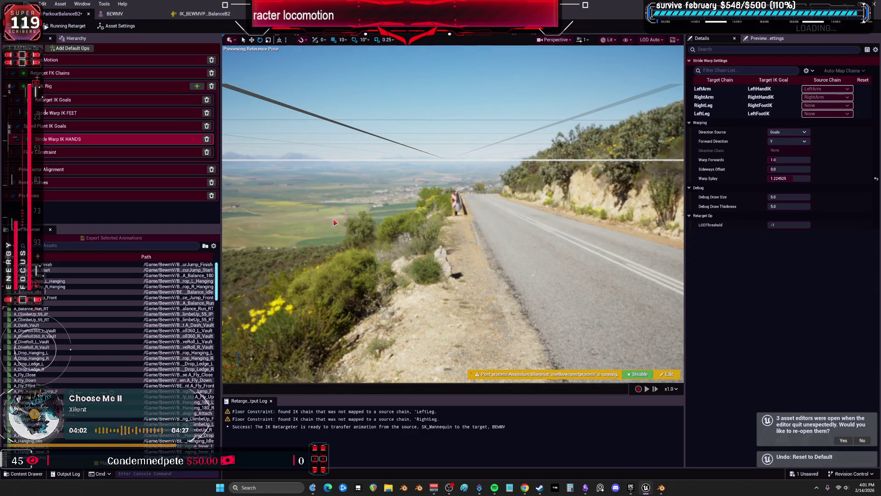
key(ctrl+z)
key(ctrl+z)
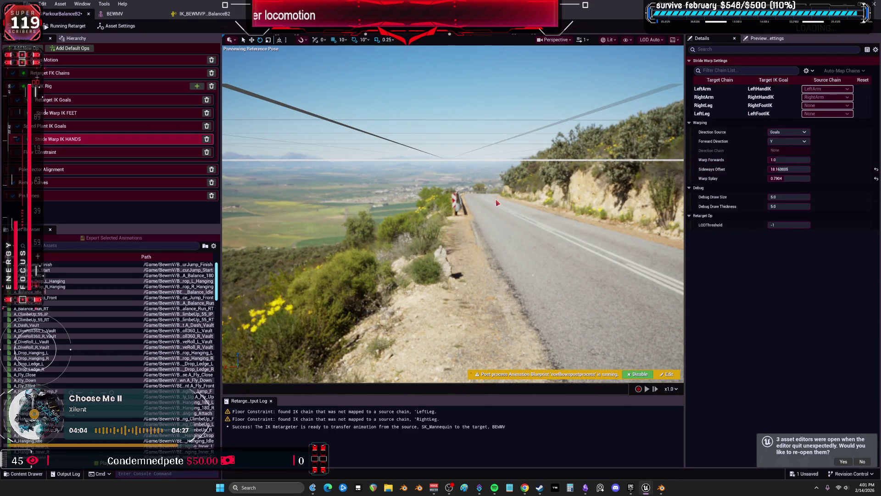
key(ctrl+z)
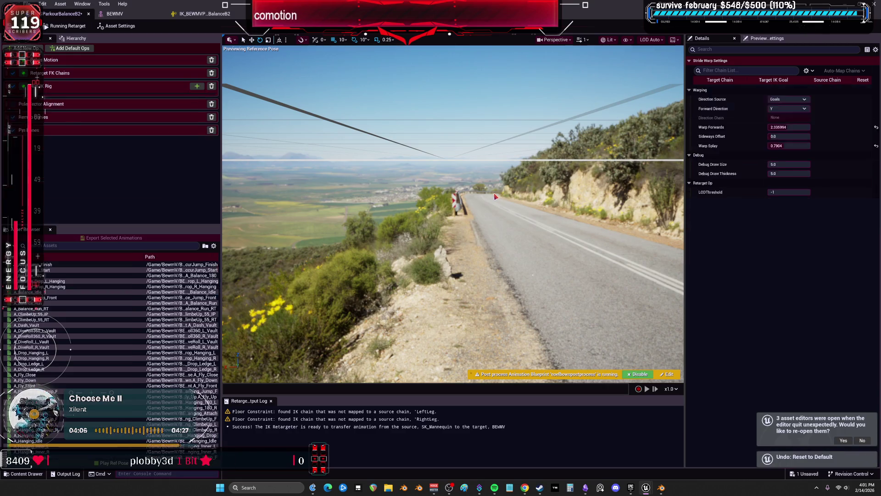
key(ctrl+z)
key(ctrl+y)
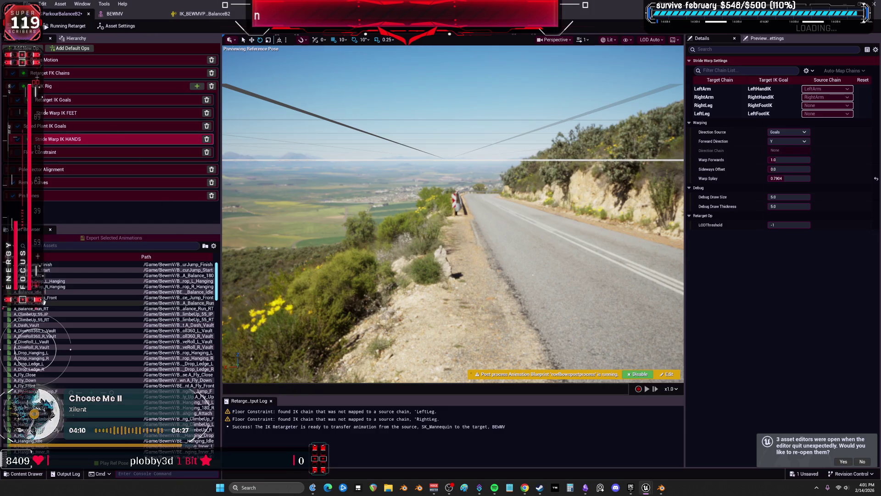
click(49, 342)
double_click(49, 342)
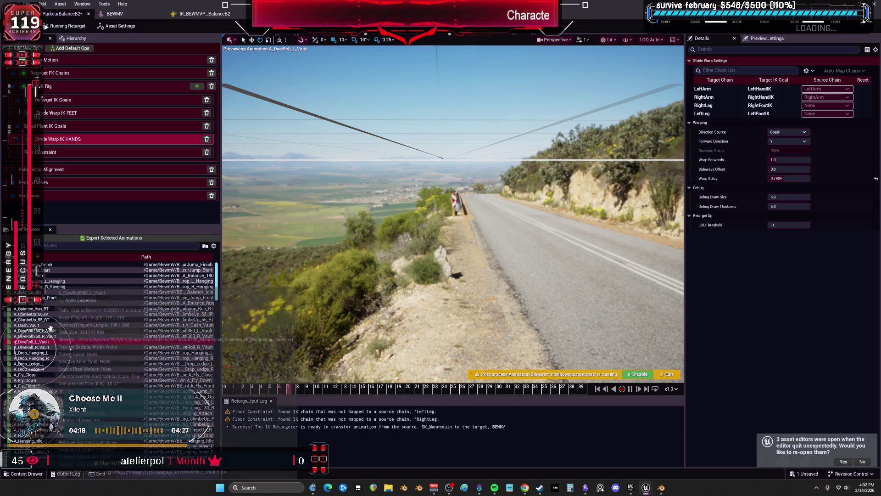
Step: Move the preview through A_DiveRoll_R_Vault back to A_Drop_Hanging_L and view the Retarget IK Goals settings
click(50, 347)
click(51, 353)
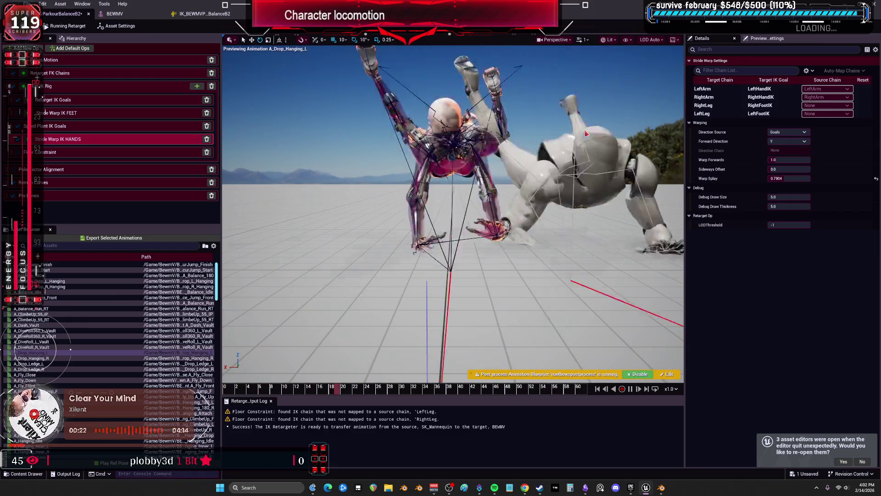
click(74, 112)
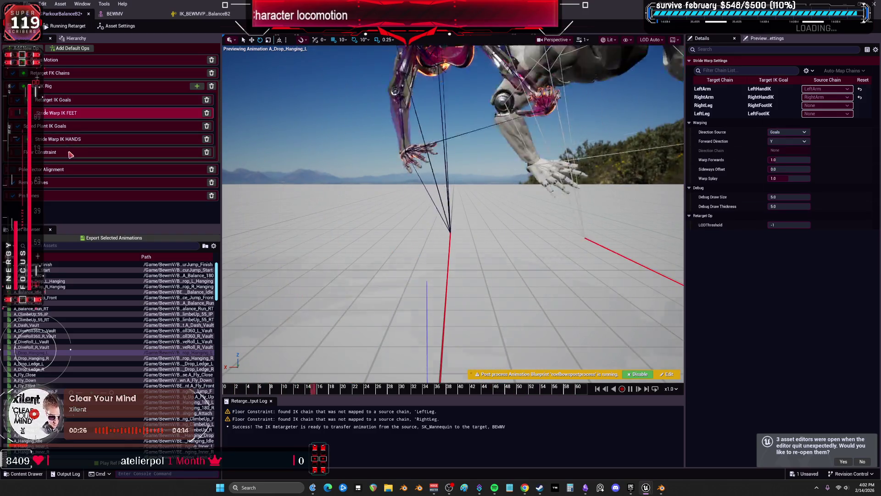
click(75, 101)
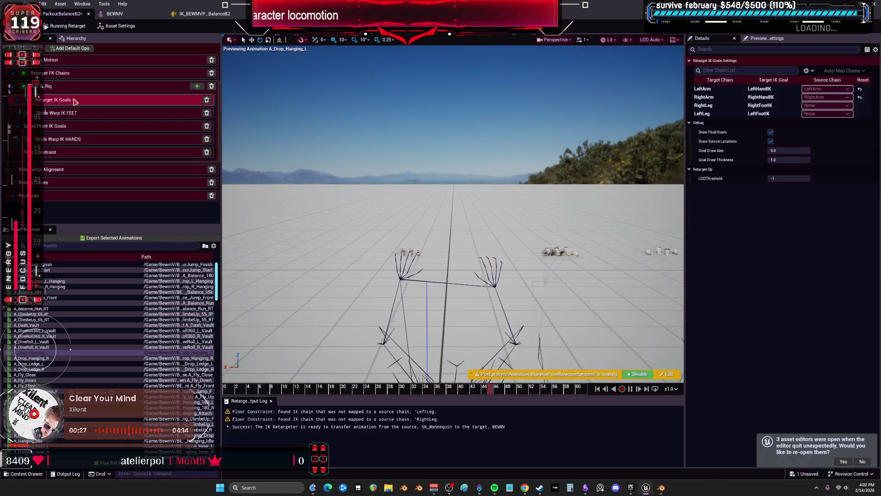
Step: Raise the LeftArm goal's Static Offset Z to 2.954523 and begin exporting the selected animations
click(715, 88)
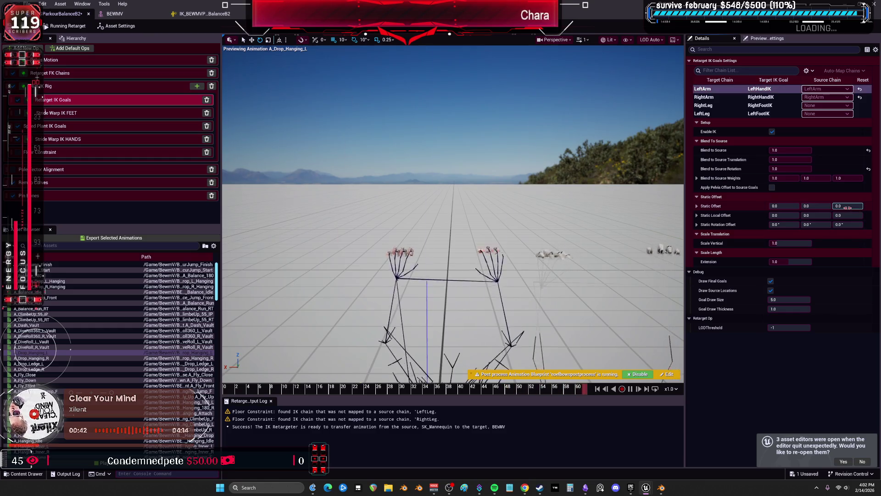
mouse_move(847, 208)
mouse_down()
mouse_move(858, 207)
mouse_move(844, 206)
mouse_up()
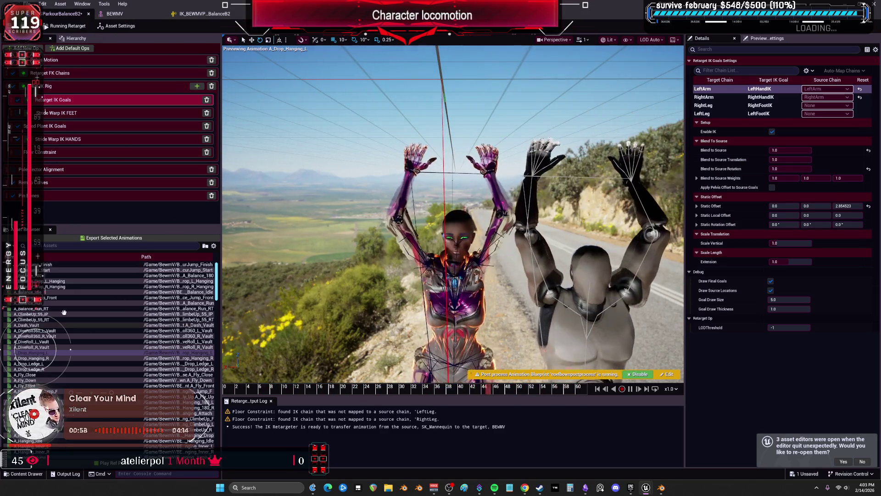
click(98, 240)
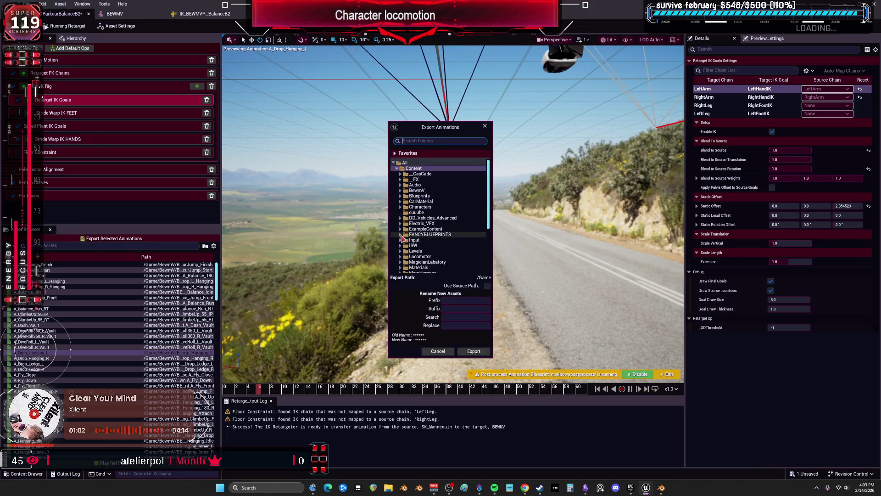
Step: Batch-export A_Drop_Hanging_L to BewmV/BEWMV/Animations/AdvancedParkour/Drop with suffix _V_B2
click(400, 190)
click(404, 196)
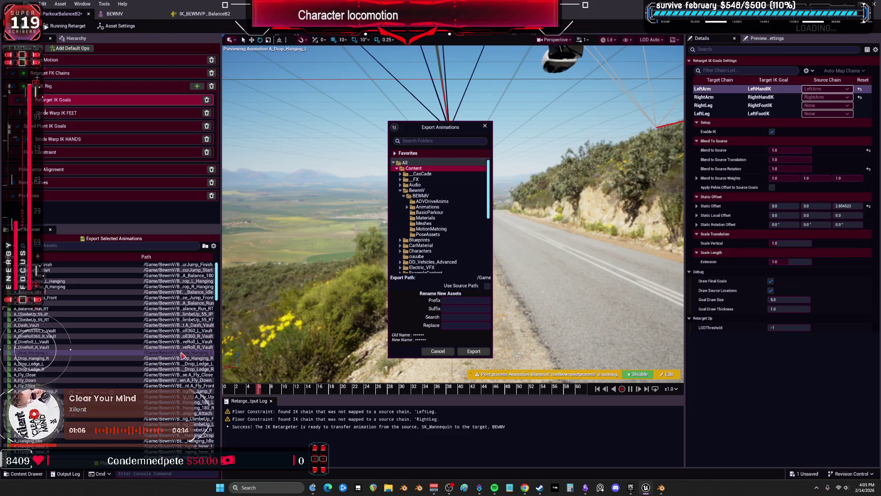
click(407, 207)
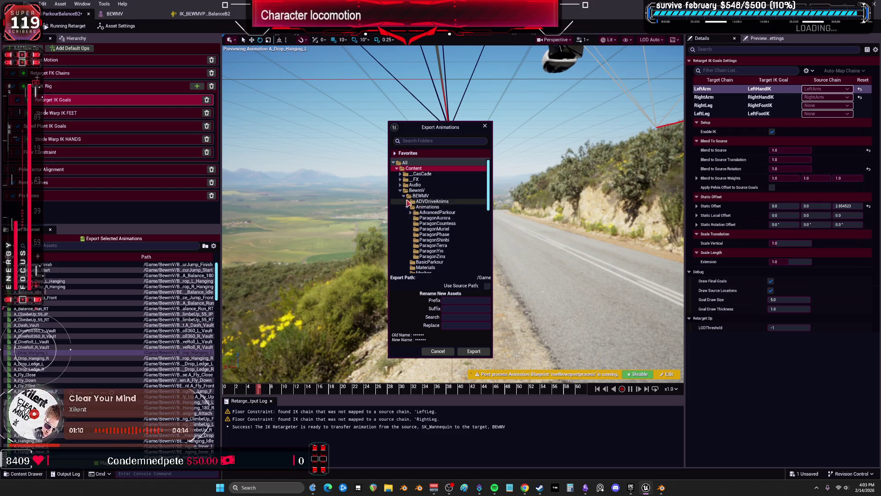
click(410, 212)
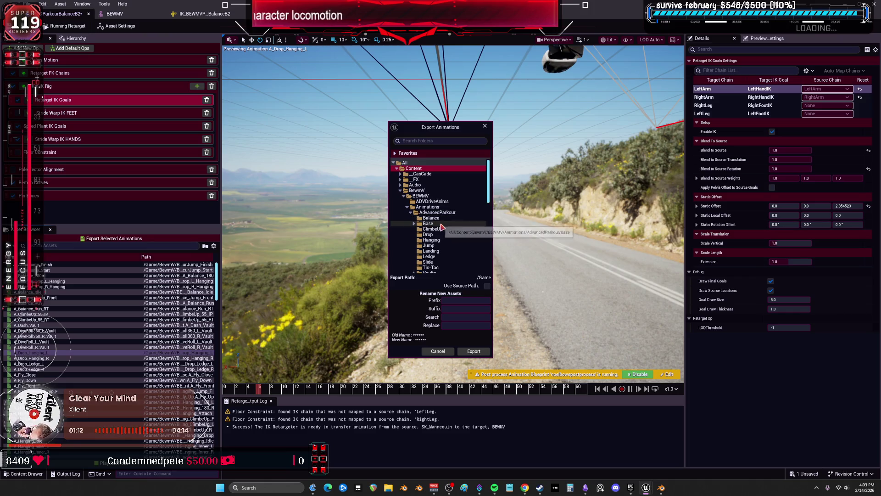
scroll(444, 234, down, 1)
click(425, 226)
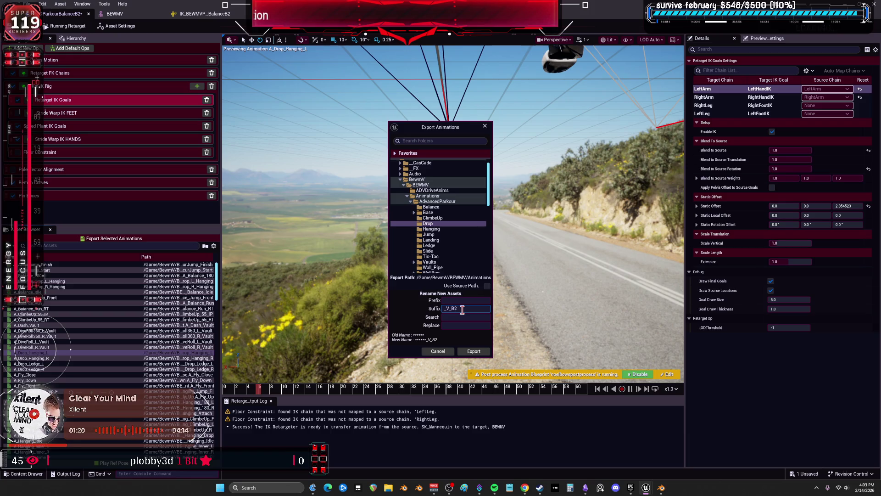
click(476, 354)
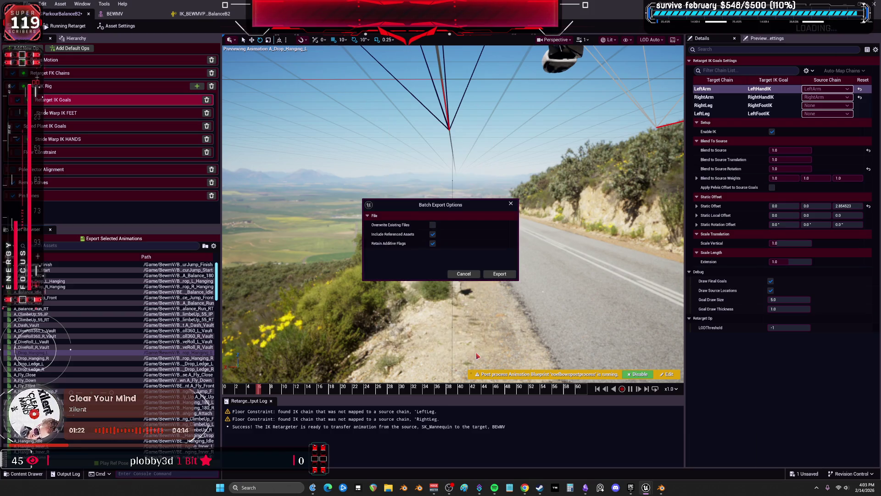
click(500, 274)
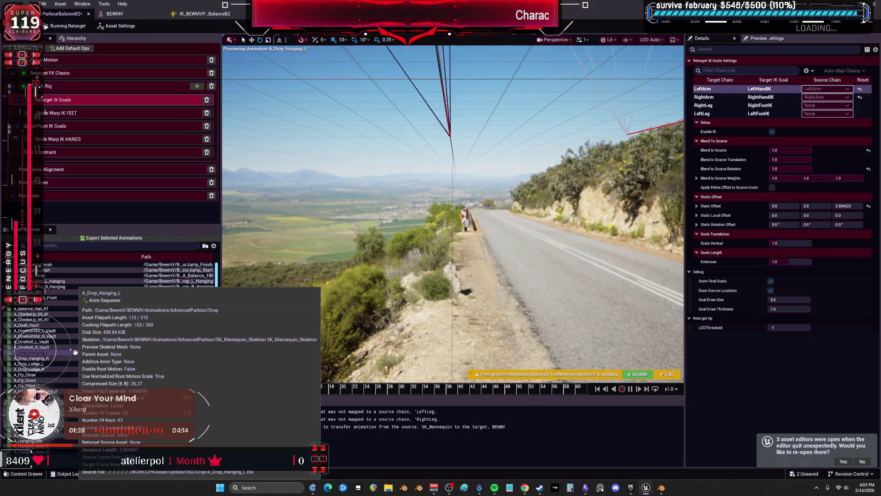
Step: Compare the A_Drop_Hanging_R, A_Drop_Hanging_L and A_Drop_Ledge_L previews, settling on A_Drop_Hanging_R
click(61, 359)
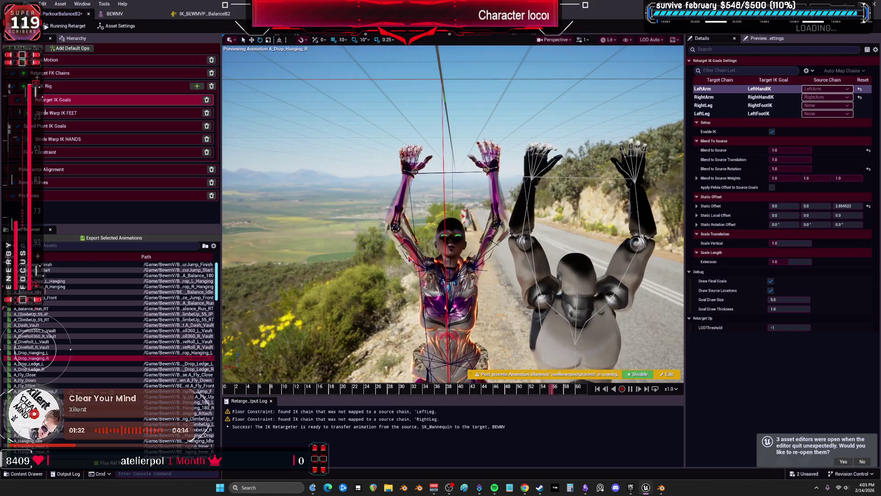
click(59, 352)
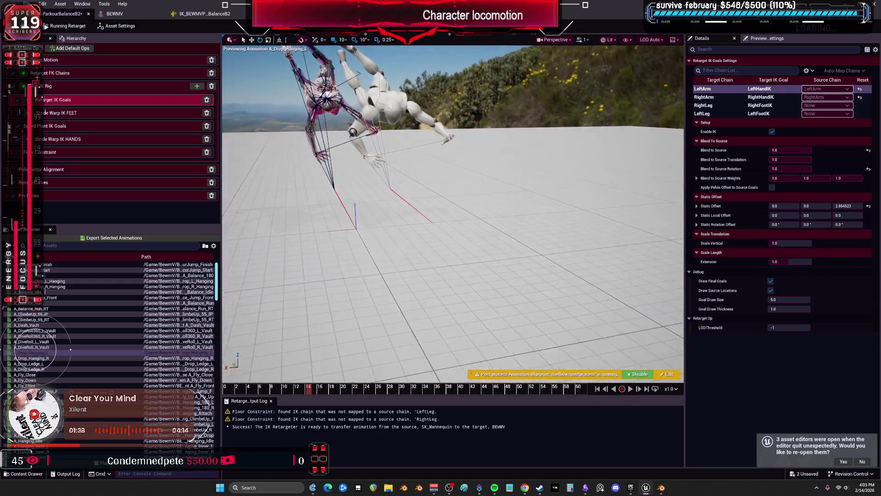
click(49, 363)
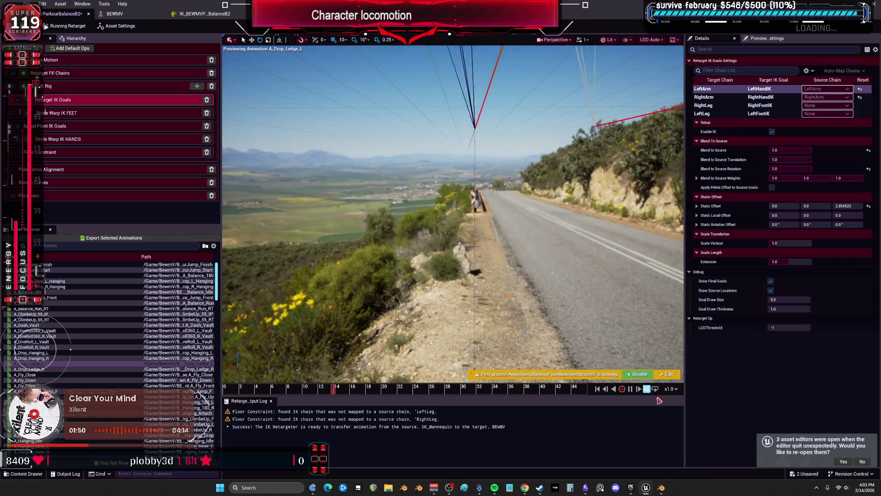
key(space)
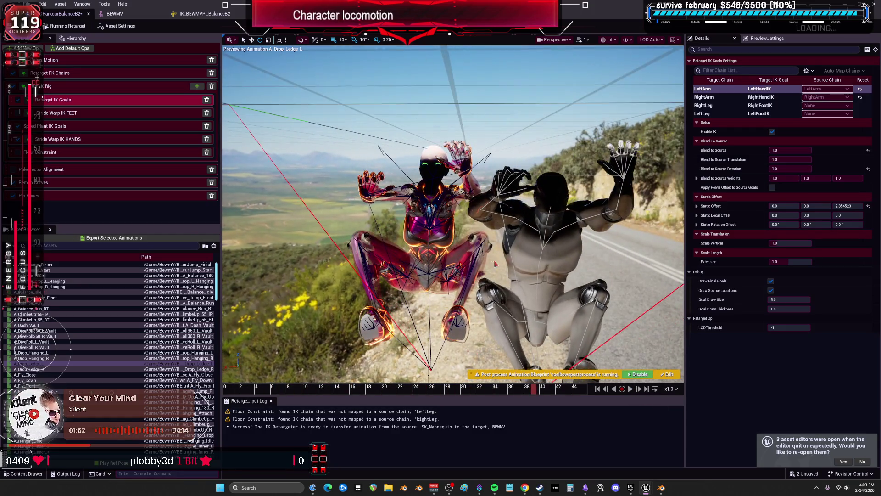
click(49, 357)
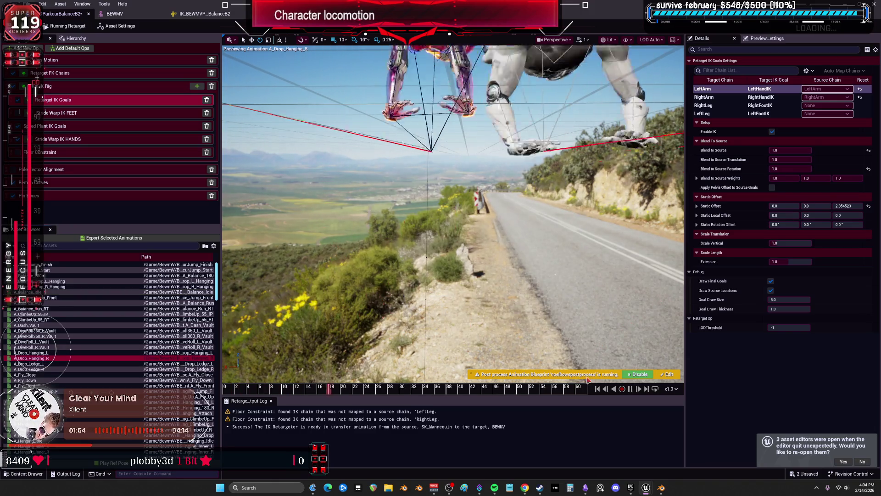
click(55, 352)
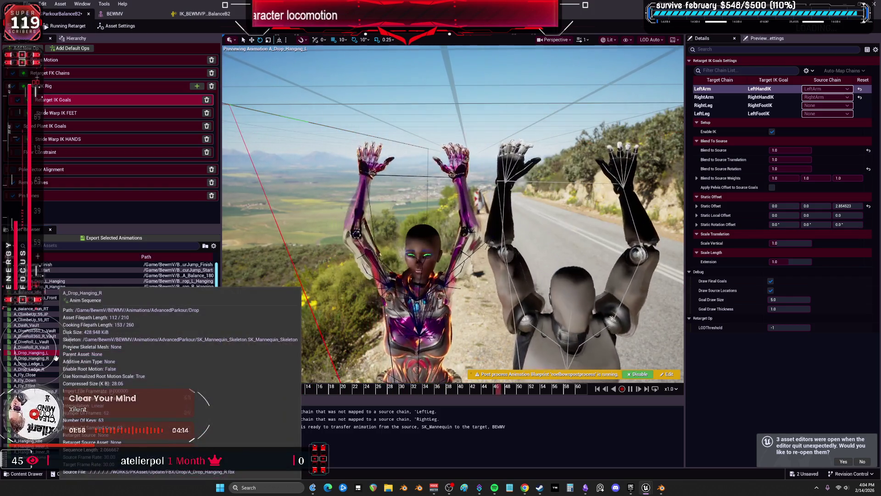
click(55, 357)
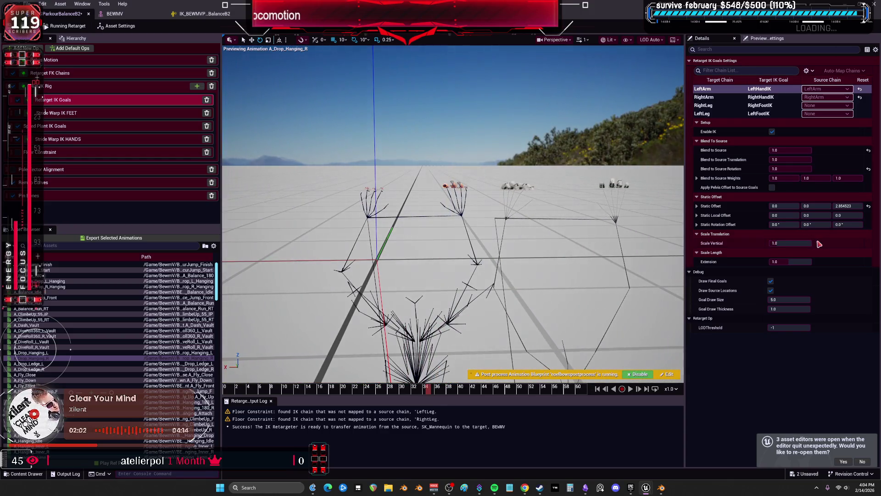
Step: Reset LeftArm Static Offset Z, set Static Local Offset Z to 0, then lower Static Offset Z to about -1.16
click(869, 207)
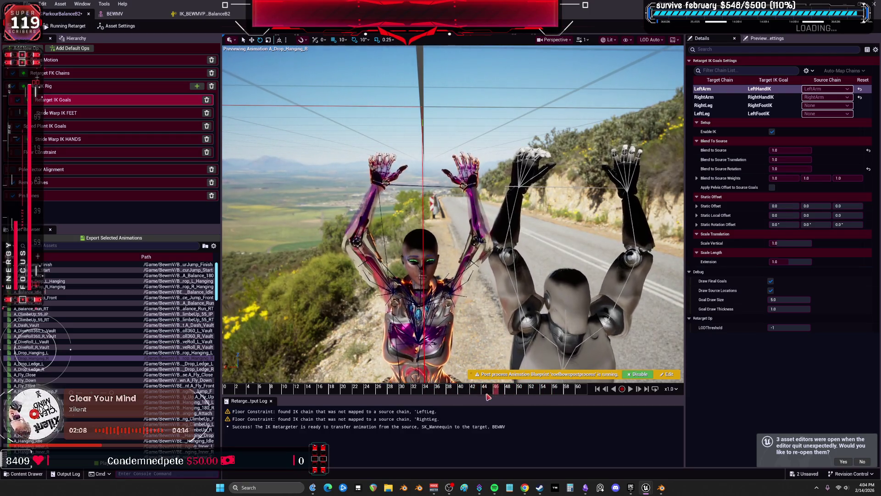
mouse_move(372, 390)
mouse_down()
mouse_move(225, 393)
mouse_move(372, 382)
mouse_up()
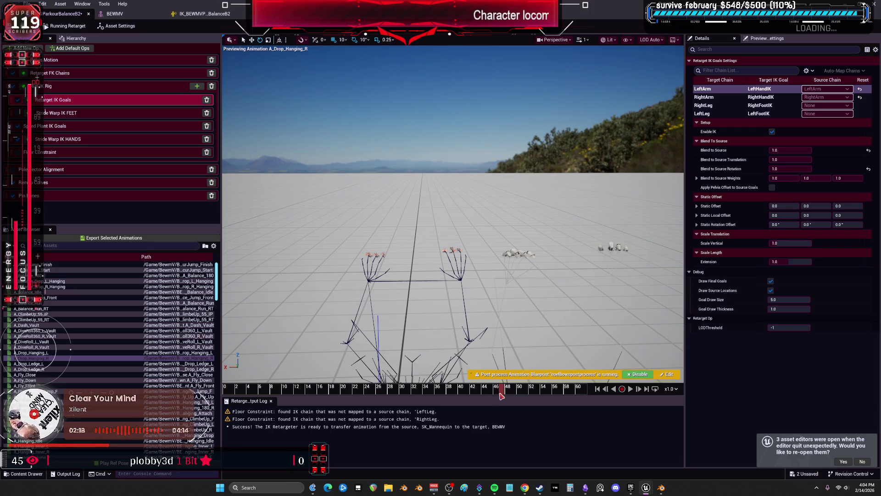
drag(487, 310, 487, 266)
drag(487, 306, 480, 301)
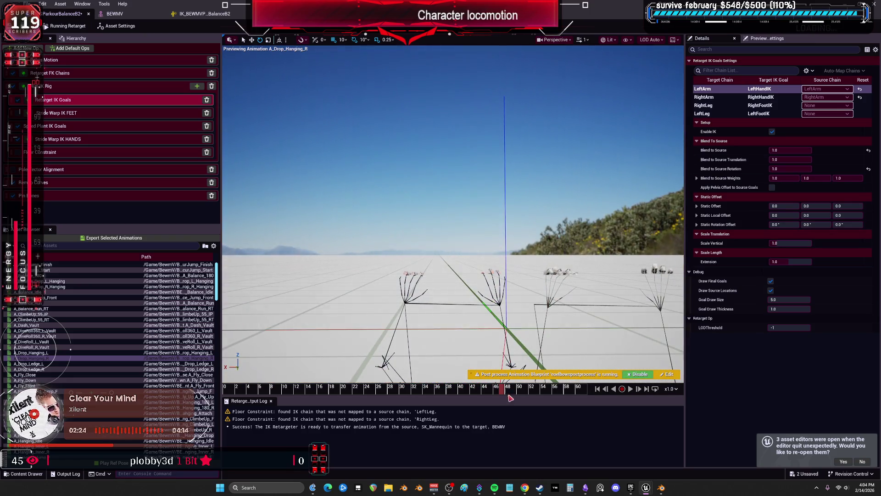
drag(502, 389, 542, 389)
click(848, 206)
click(844, 216)
text(007)
key(Return)
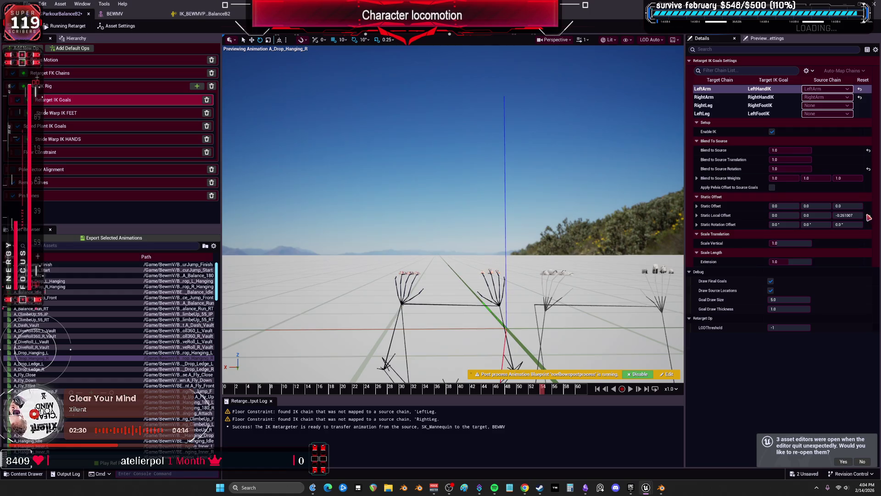
drag(848, 206, 848, 206)
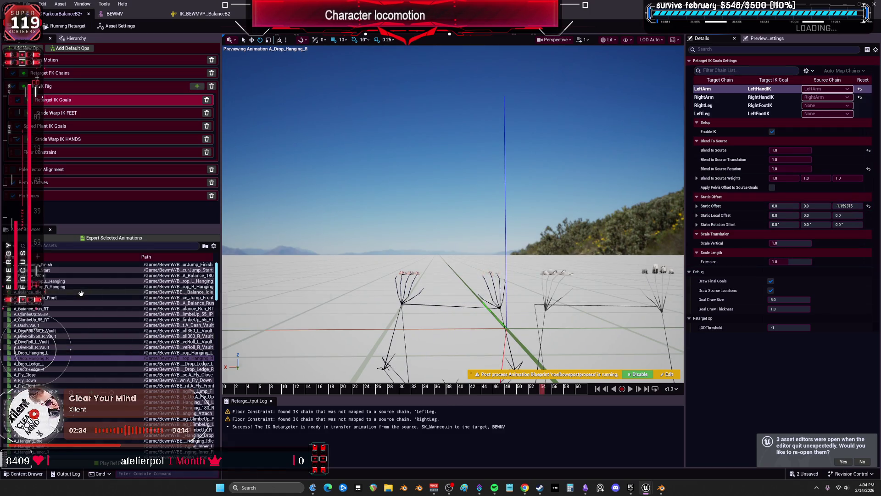
Step: Batch-export A_Drop_Hanging_R to the same Drop folder with the same suffix
click(116, 239)
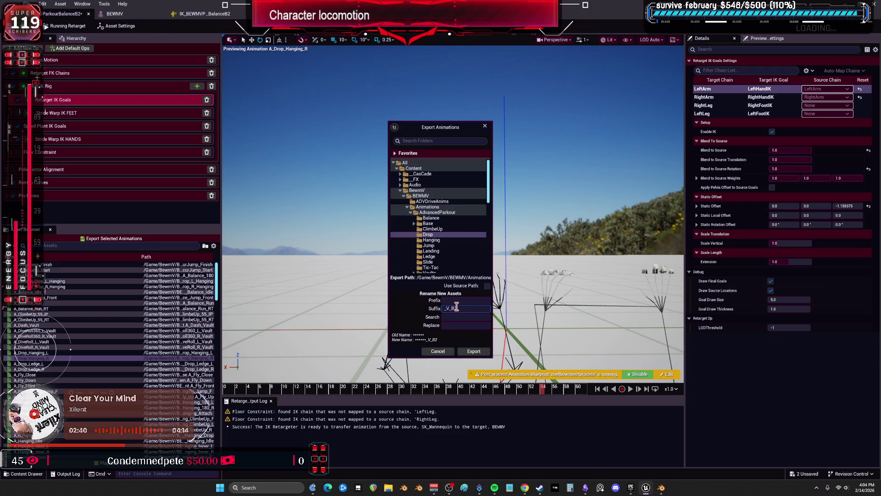
click(473, 351)
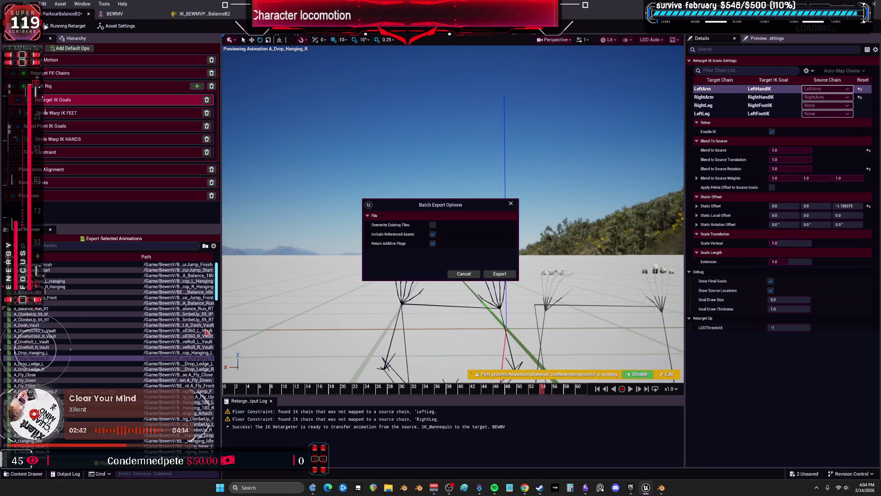
click(500, 273)
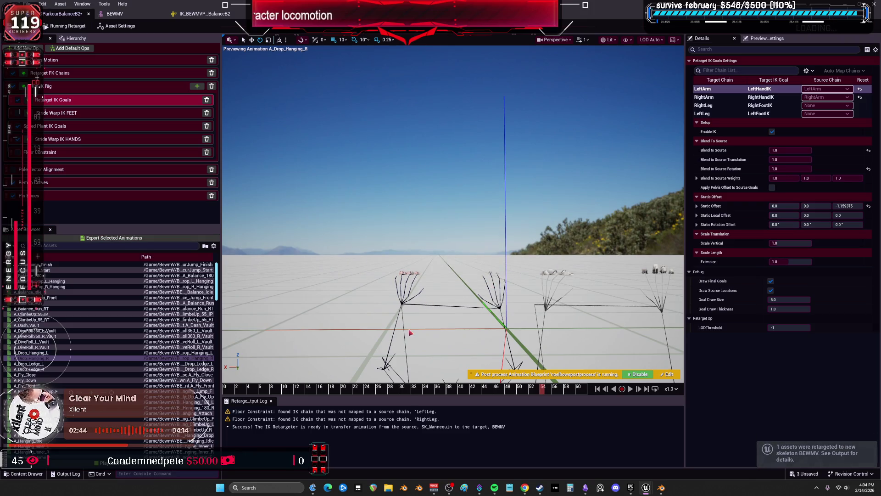
click(32, 363)
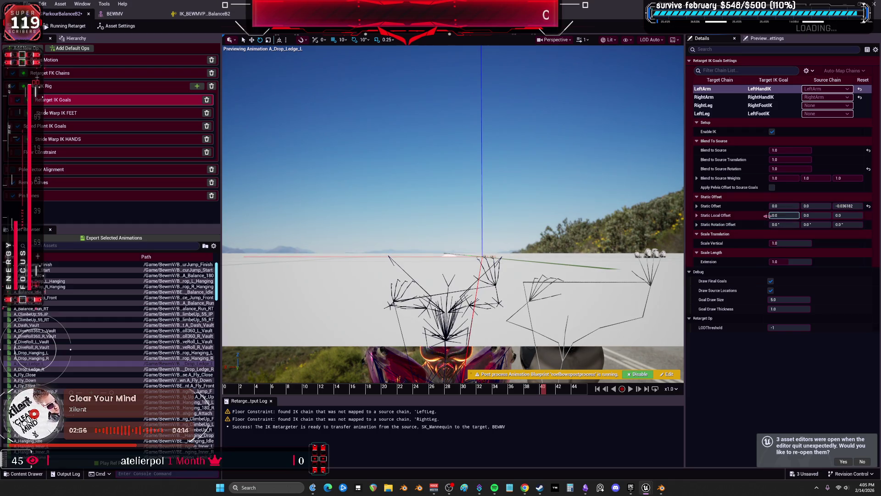
Step: Raise the RightArm goal's Static Offset Z to about 8.4 and scrub through A_Drop_Ledge_L
click(730, 97)
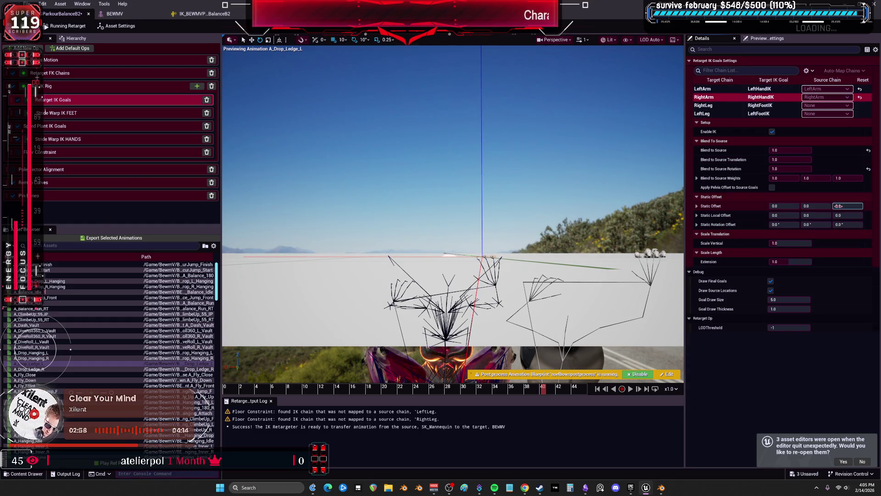
drag(837, 206, 844, 206)
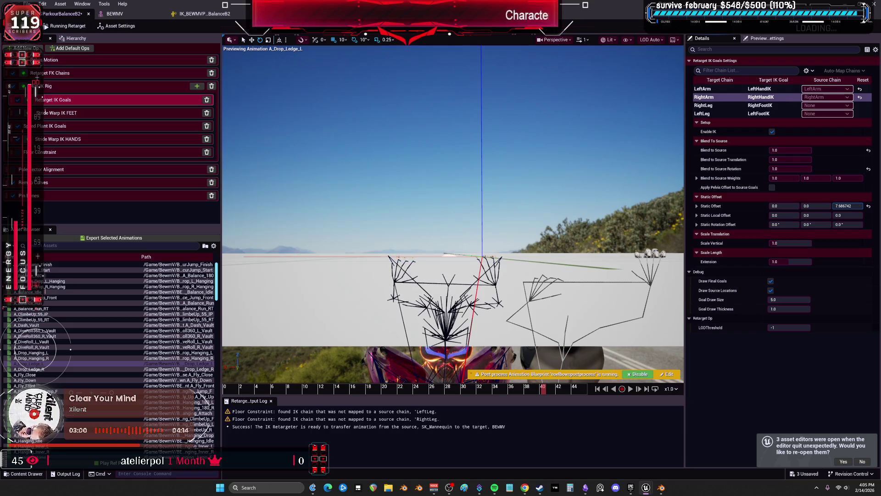
drag(847, 206, 850, 205)
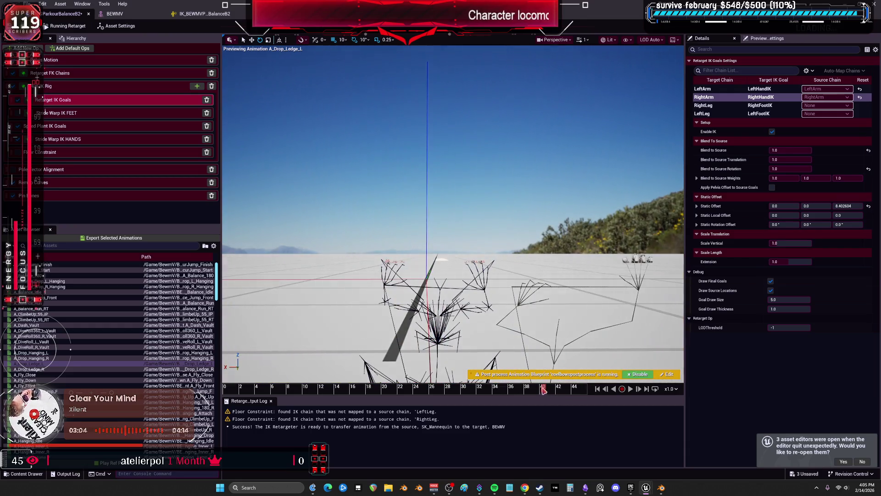
drag(374, 378, 620, 370)
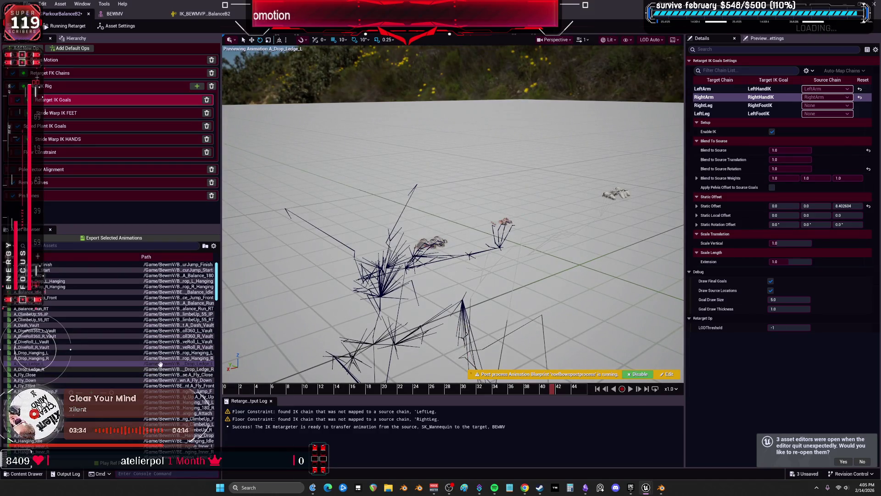
Step: Batch-export the retargeted A_Drop_Ledge_L to the AdvancedParkour Drop folder
click(111, 237)
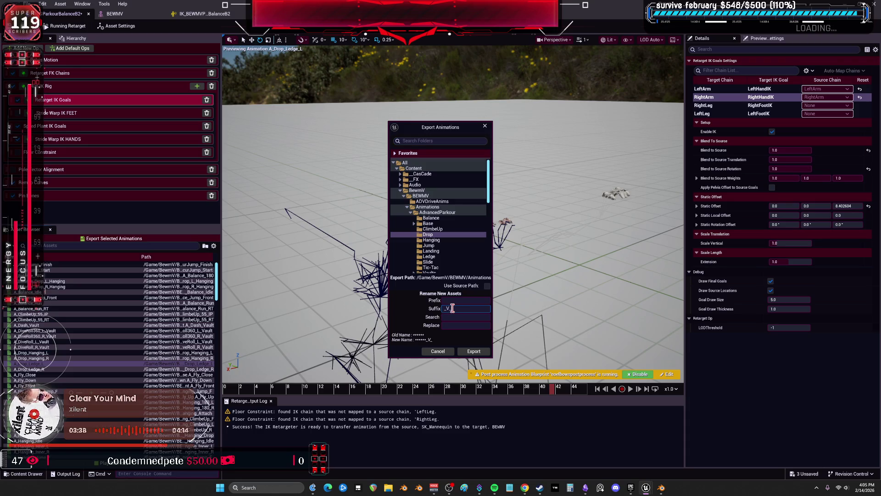
click(468, 351)
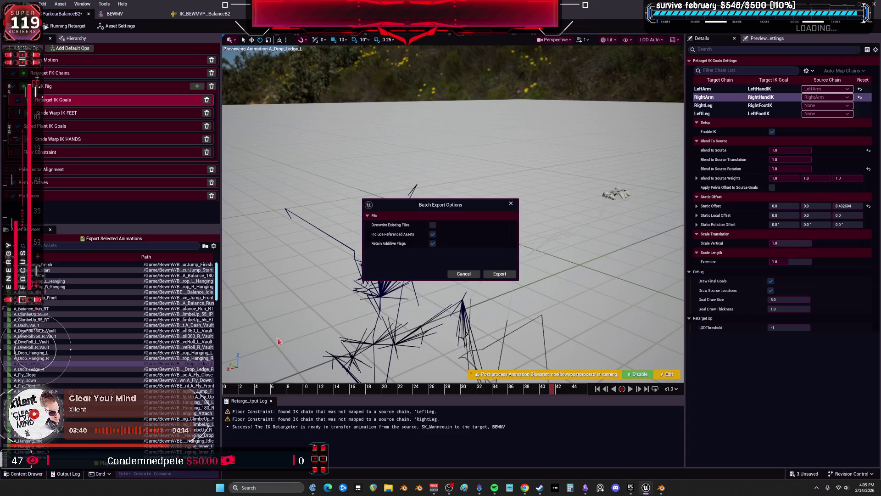
click(463, 274)
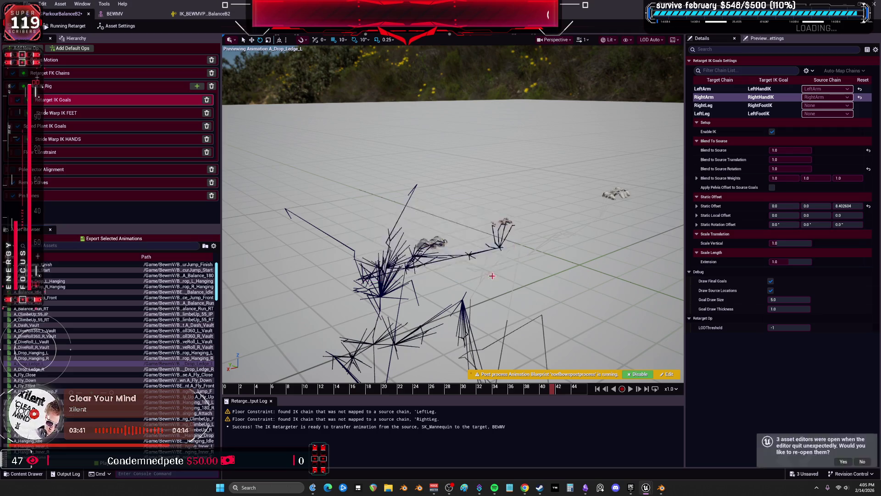
click(46, 368)
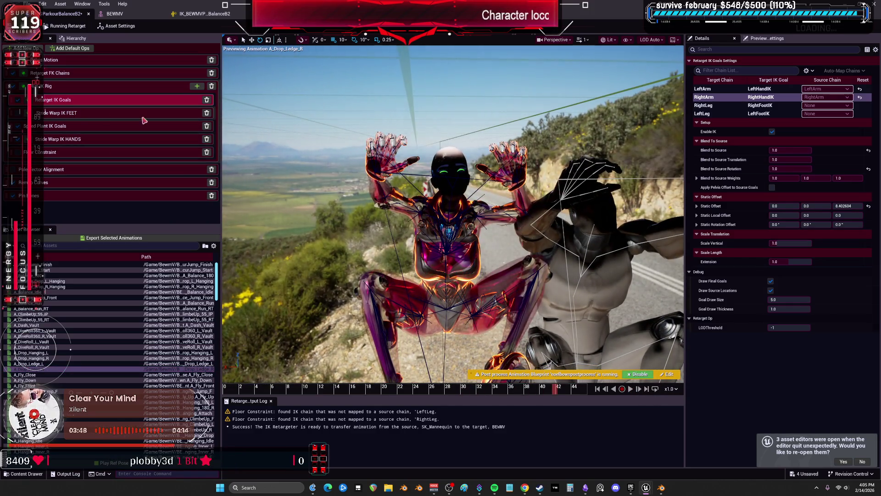
Step: Lower RightArm Static Offset Z to 5.91, export A_Drop_Ledge_R into AdvancedParkour/Drop, then preview A_Fly_Close
click(811, 178)
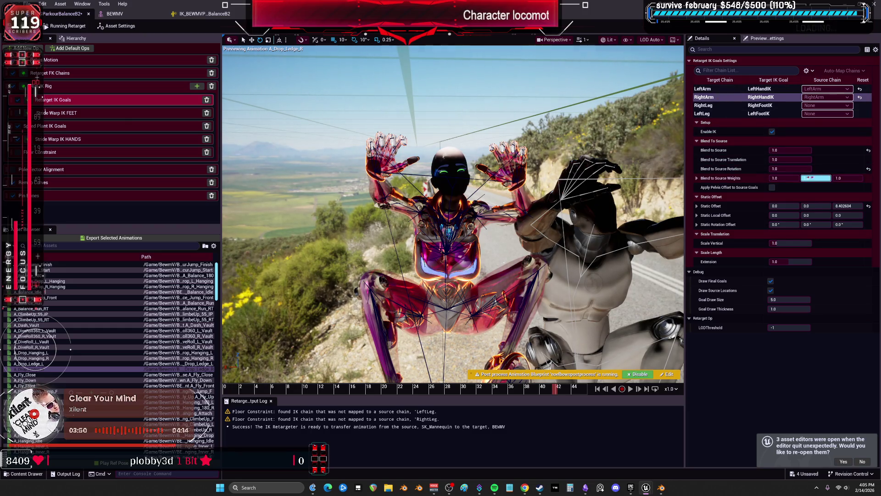
drag(851, 206, 824, 209)
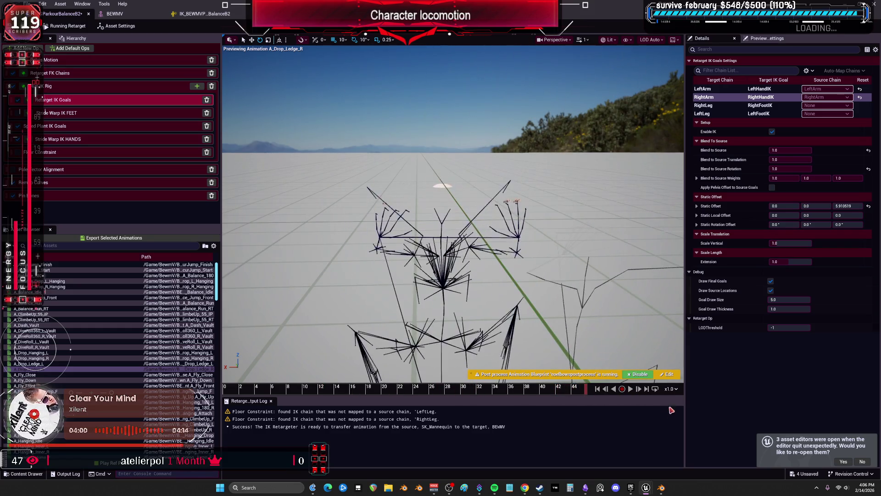
click(113, 237)
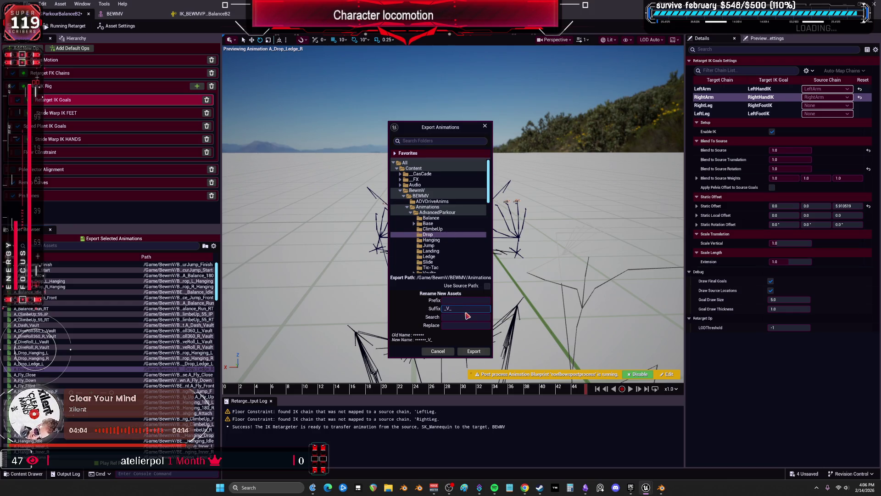
click(477, 351)
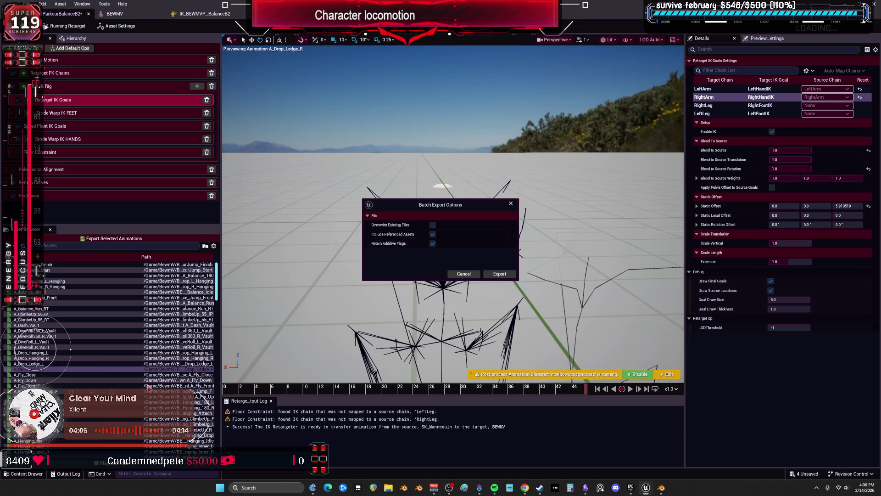
click(497, 274)
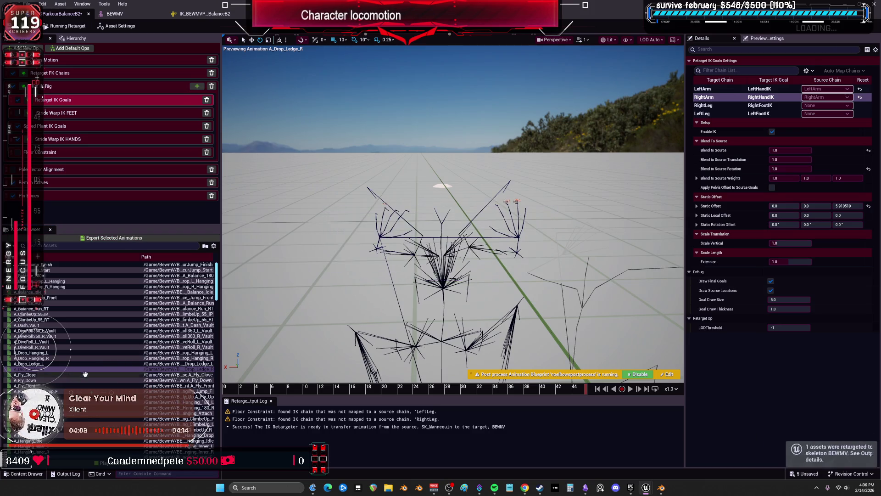
click(44, 374)
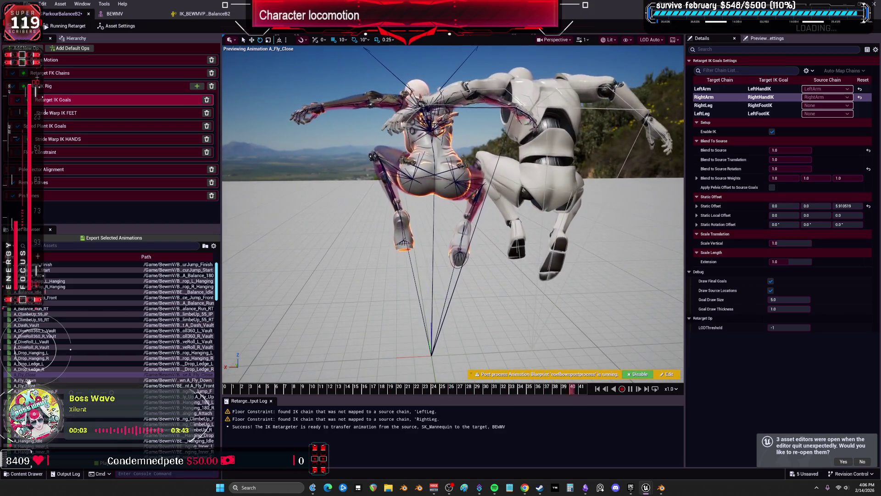
Step: Preview A_Fly_Down, then move on to A_Fly_Hanging_Jump_F
click(44, 380)
key(Down)
key(Down)
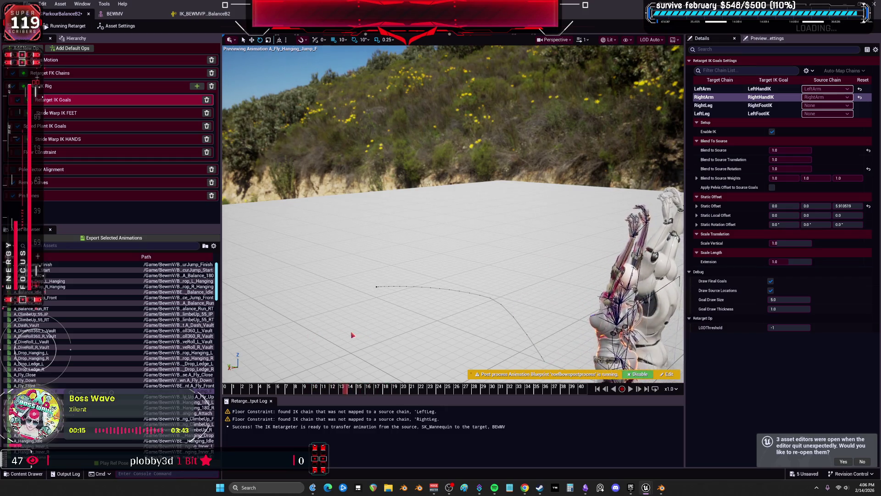
scroll(423, 234, up, 5)
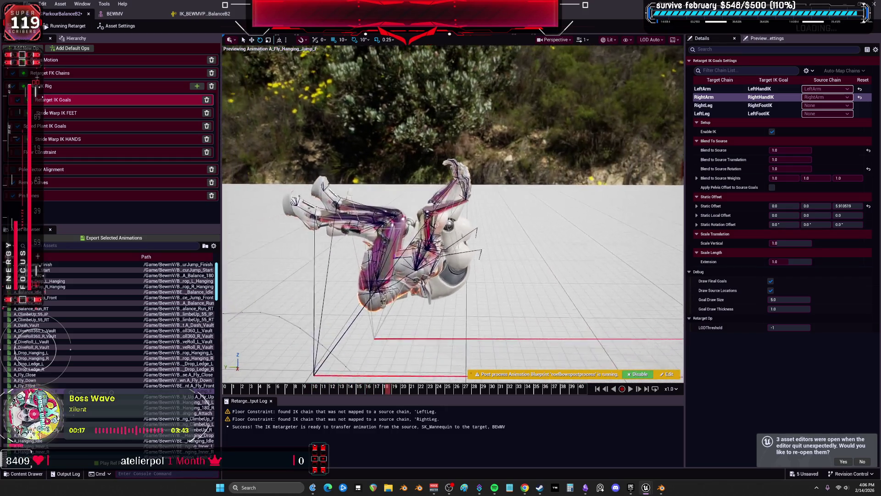
Step: Reset Static Offset Z to 0 on both the RightArm and LeftArm chains
click(783, 178)
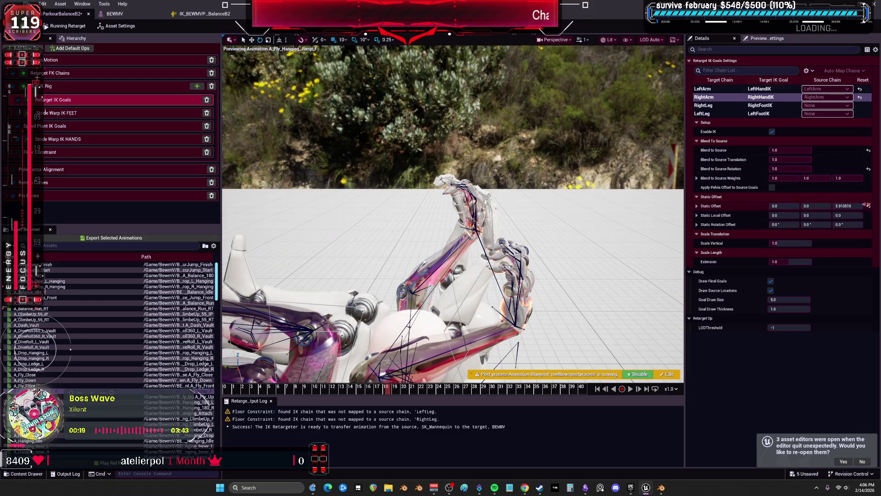
click(866, 205)
click(735, 88)
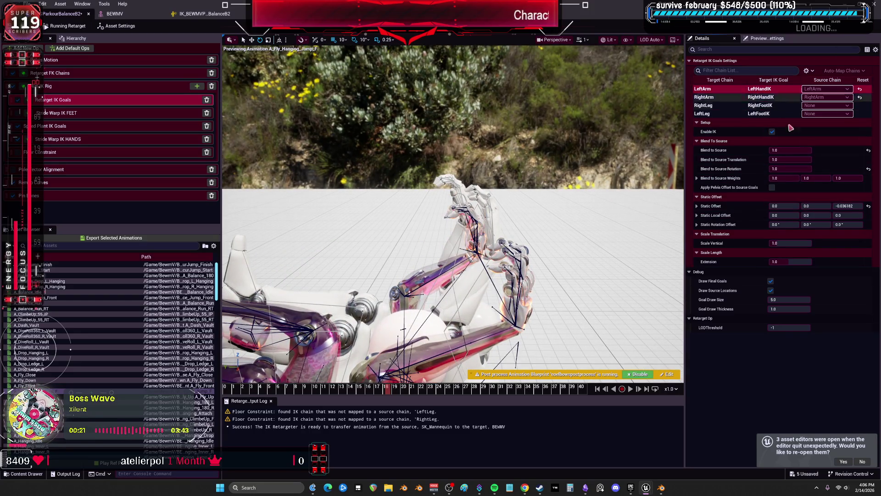
click(867, 205)
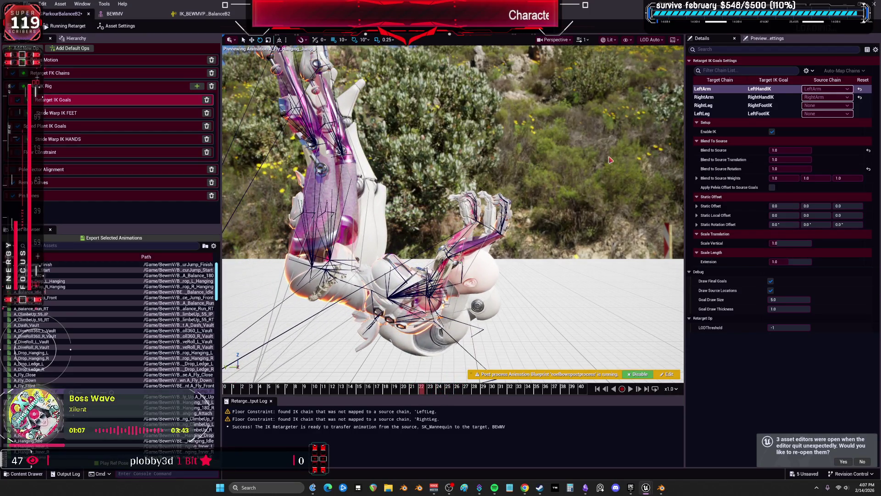
Step: Raise LeftArm Static Offset Y slightly and check the pose by scrubbing and orbiting the preview
drag(817, 206, 821, 206)
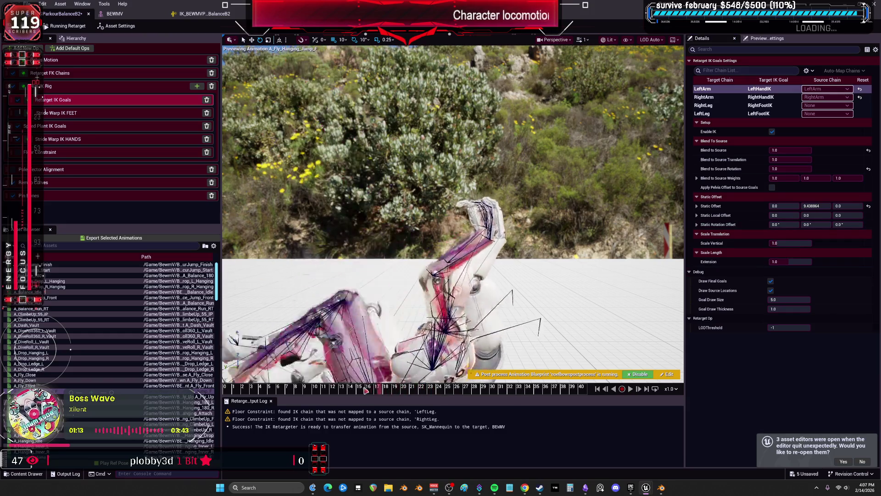
drag(274, 385, 508, 359)
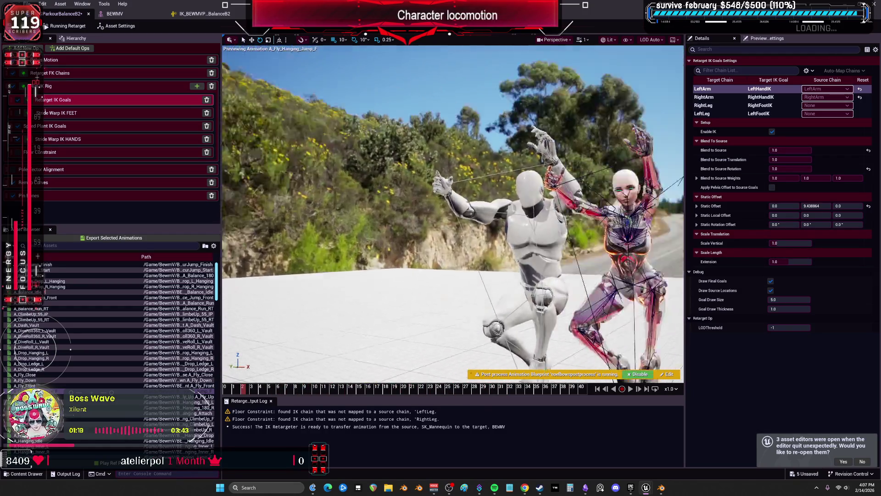
drag(325, 367, 325, 367)
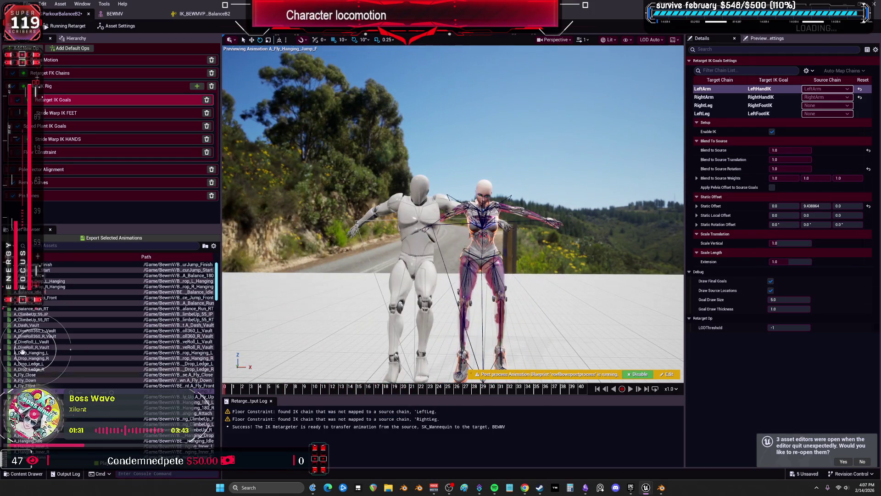
Step: Widen the Path column and side panels so full asset paths are readable
click(114, 237)
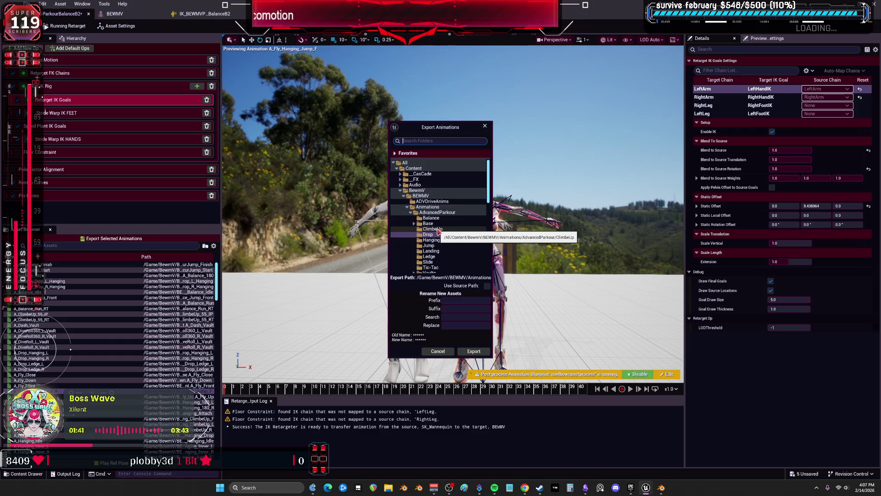
click(474, 352)
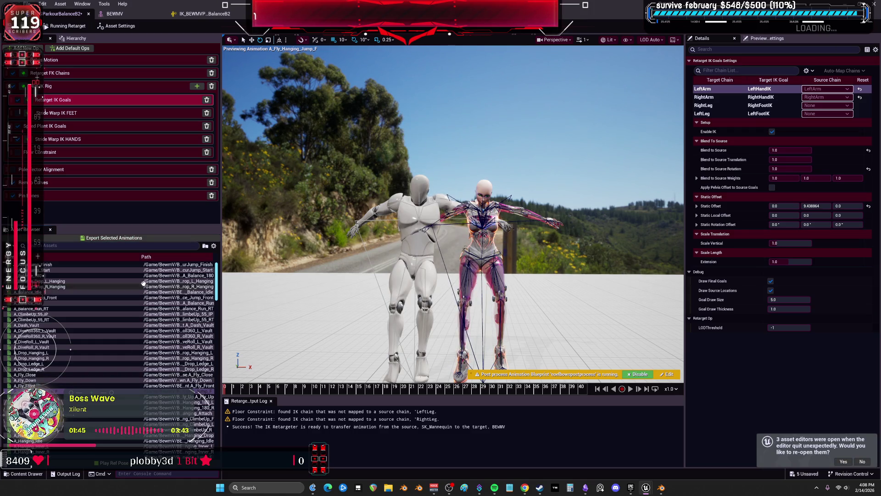
mouse_move(143, 281)
mouse_down()
mouse_move(7, 265)
mouse_move(83, 266)
mouse_up()
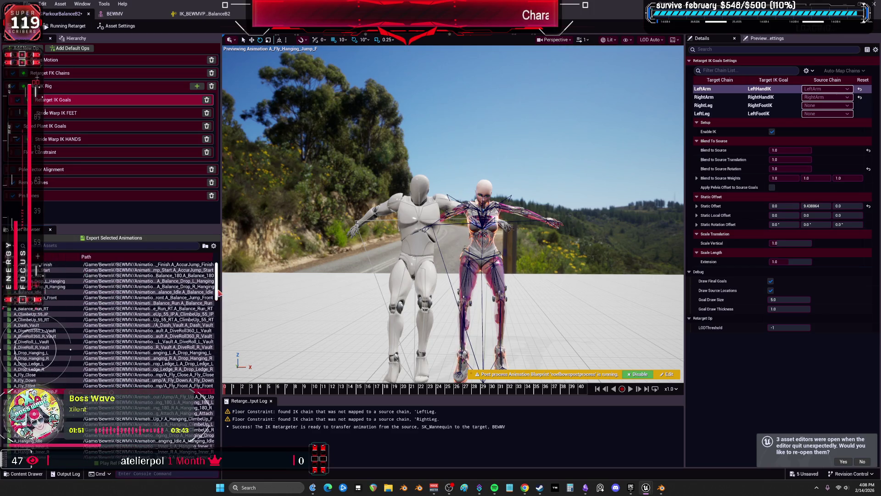
drag(219, 292, 320, 285)
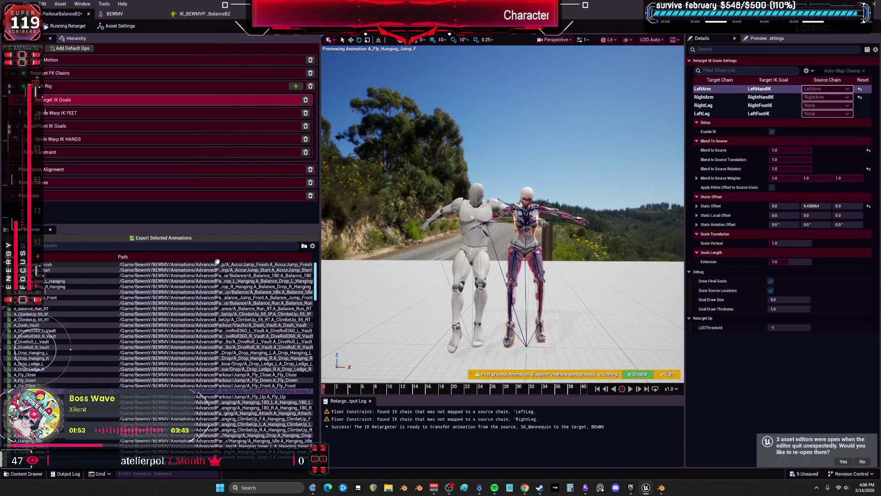
drag(114, 258, 68, 257)
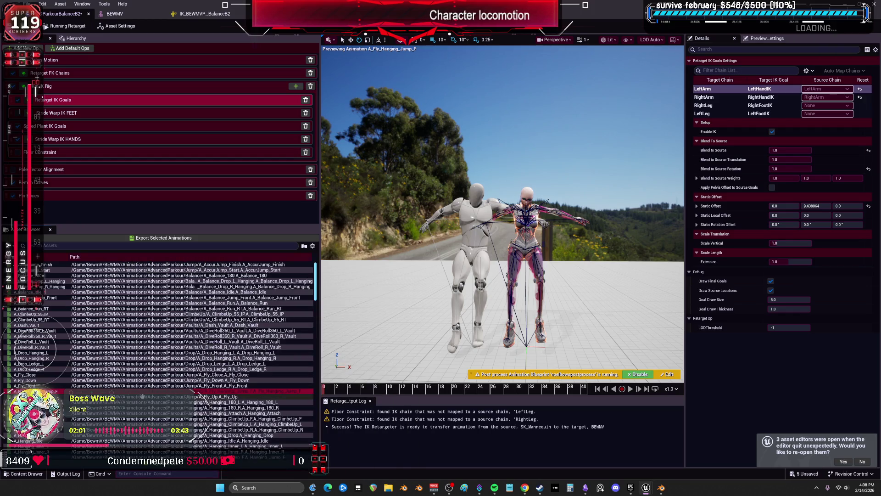
mouse_move(212, 394)
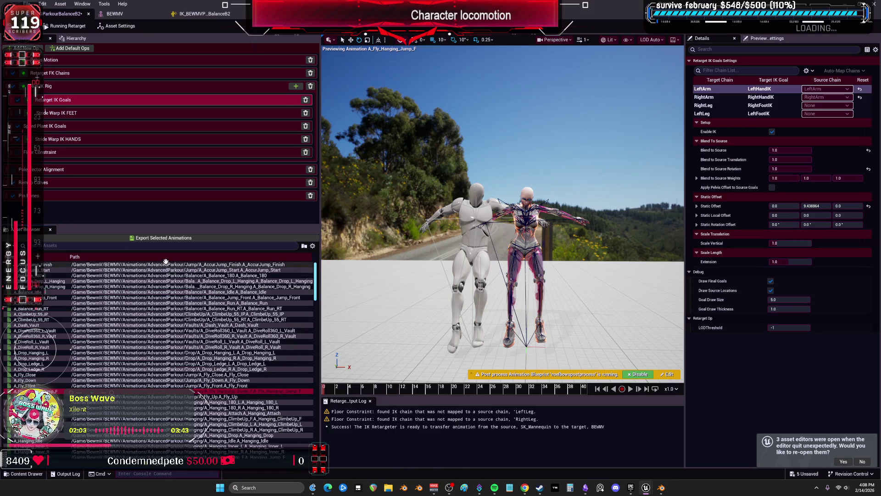
Step: Batch-export A_Fly_Hanging_Jump_F for BEWMV into the AdvancedParkour/Hanging folder
click(164, 238)
click(427, 240)
click(464, 309)
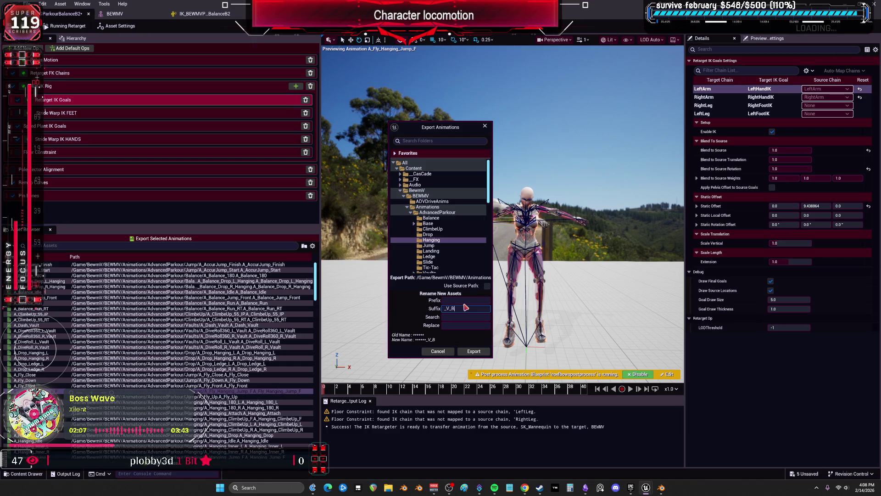
click(471, 351)
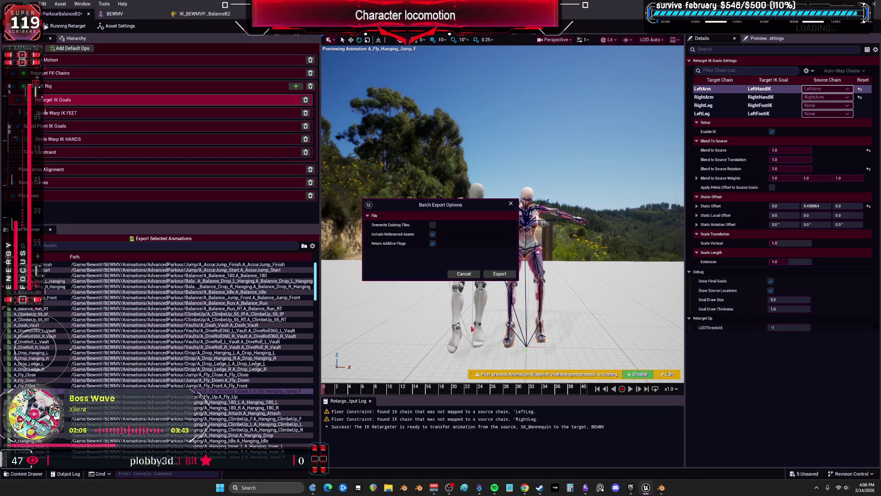
click(506, 274)
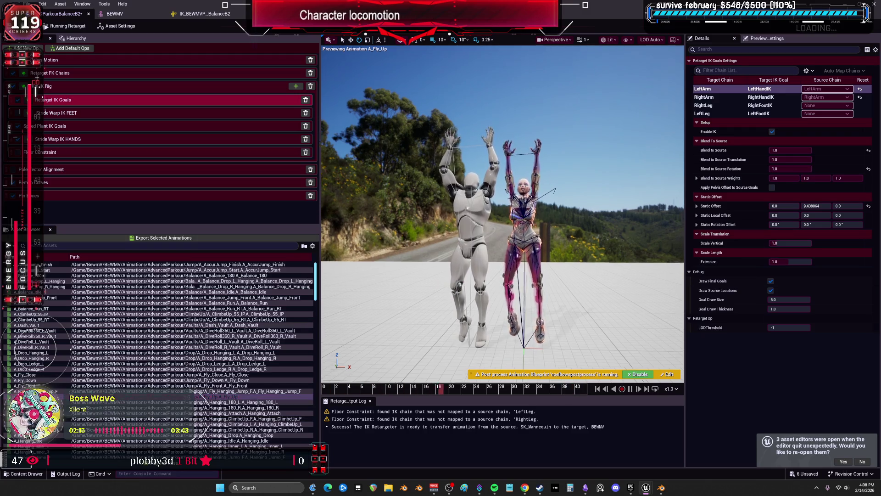
Step: Review A_Fly_Close, A_Fly_Down, A_Fly_Front and A_Fly_Hanging_Jump_F on BEWMV in turn
drag(506, 252, 550, 229)
scroll(502, 213, up, 3)
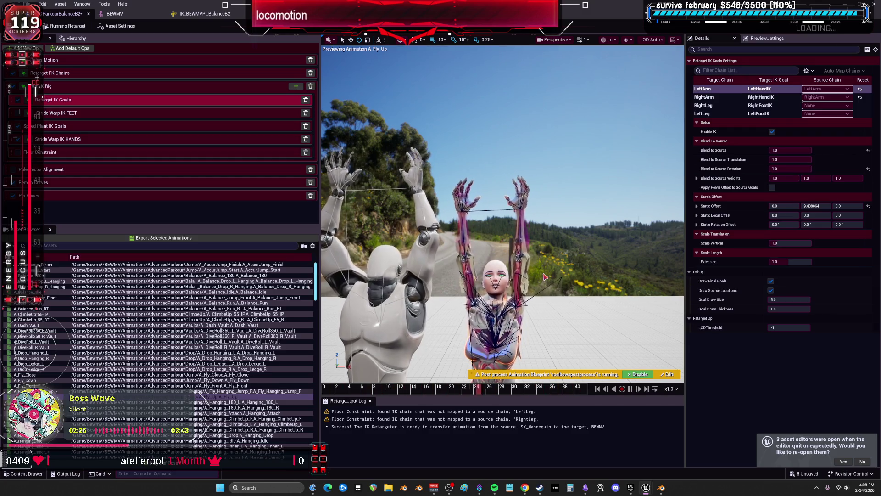
click(257, 375)
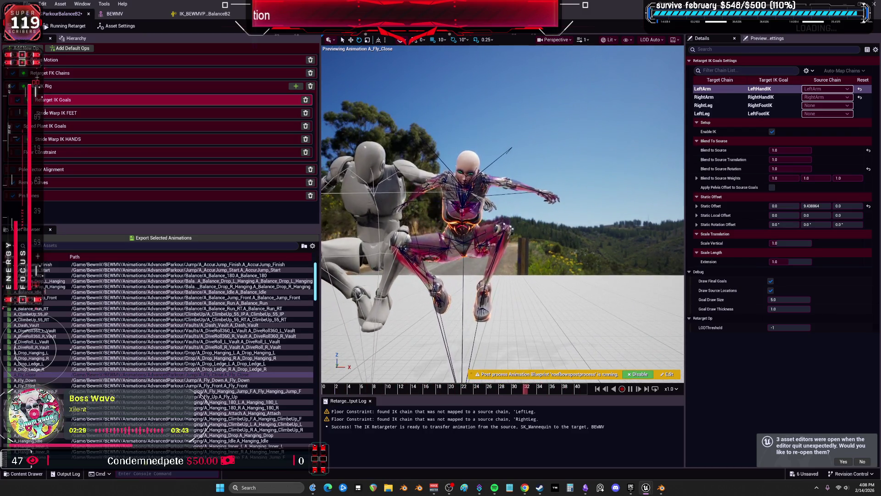
click(46, 379)
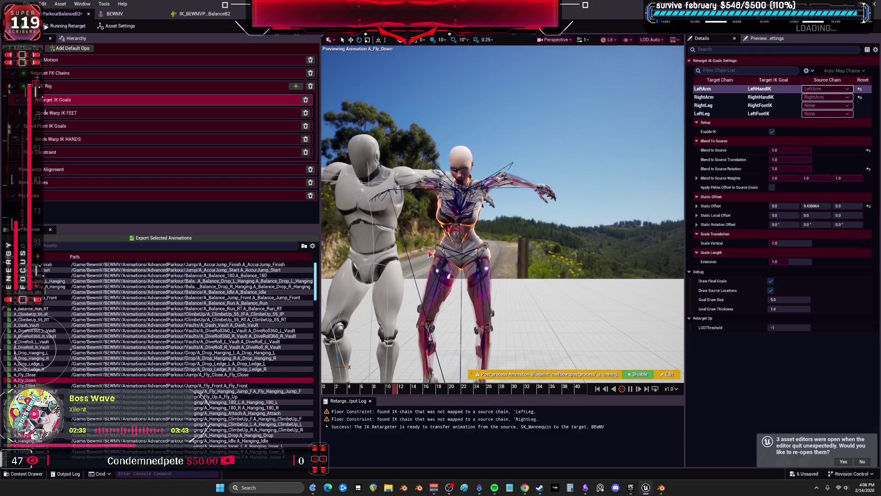
key(Down)
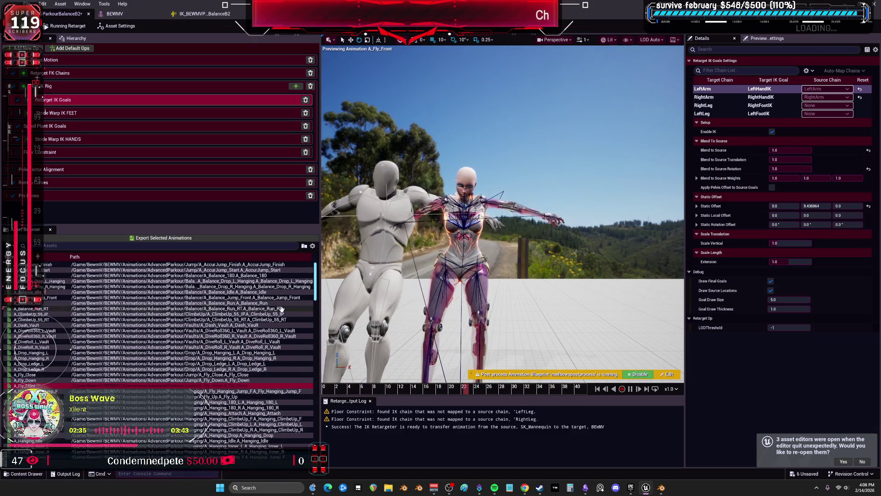
key(Down)
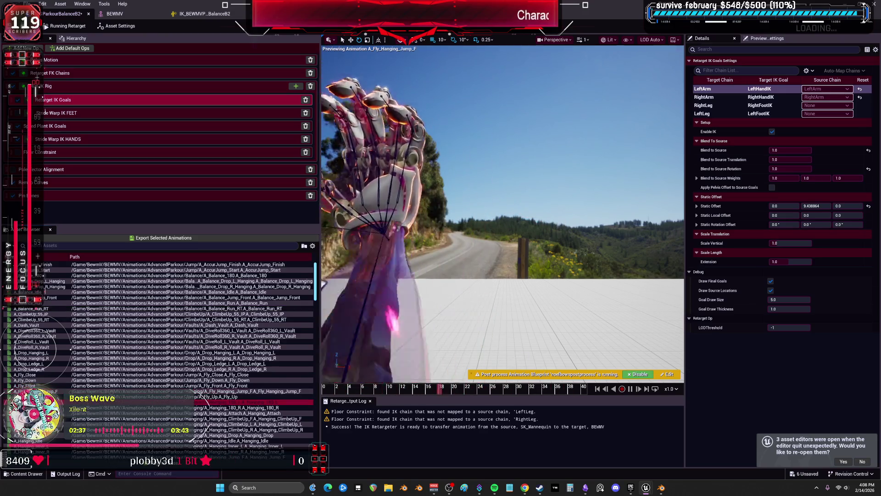
Step: Continue through A_Hanging_180_L and A_Hanging_180_R to A_Hanging_Attach
key(Down)
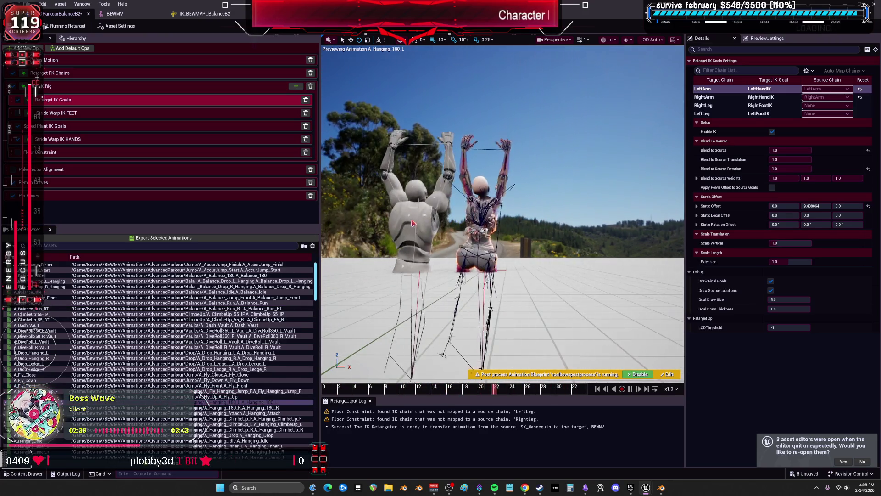
key(Down)
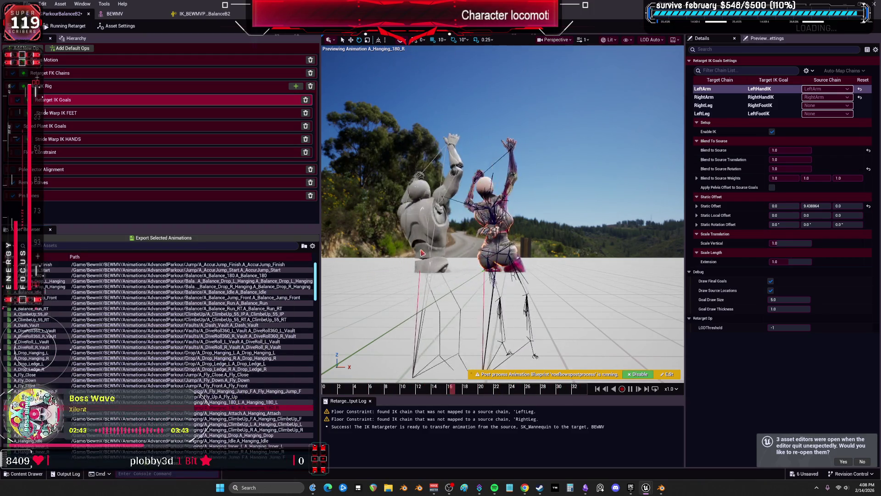
scroll(55, 375, down, 3)
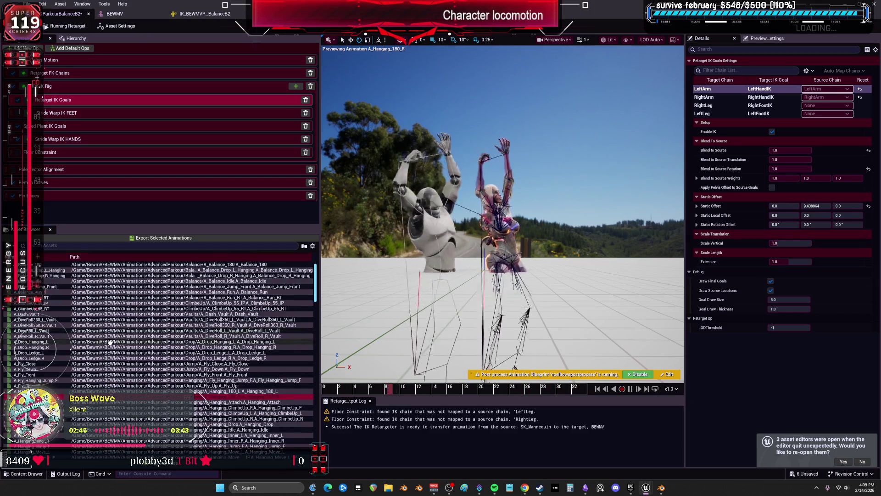
key(Down)
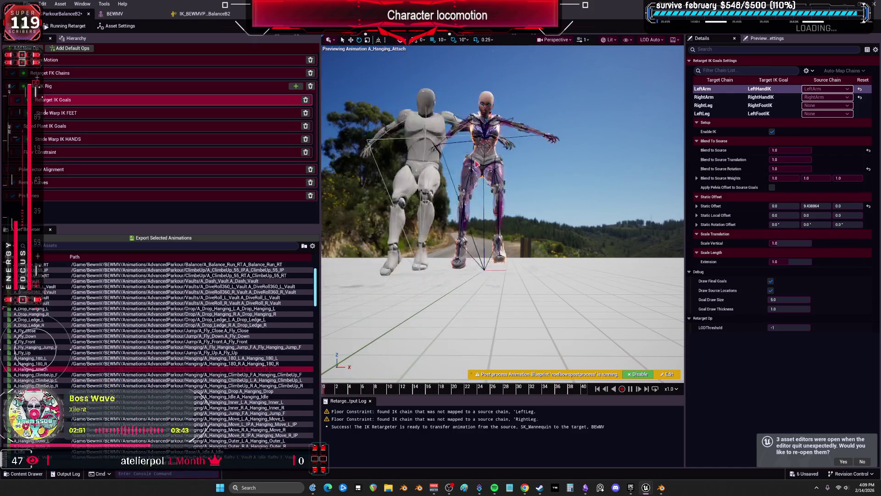
scroll(217, 338, down, 9)
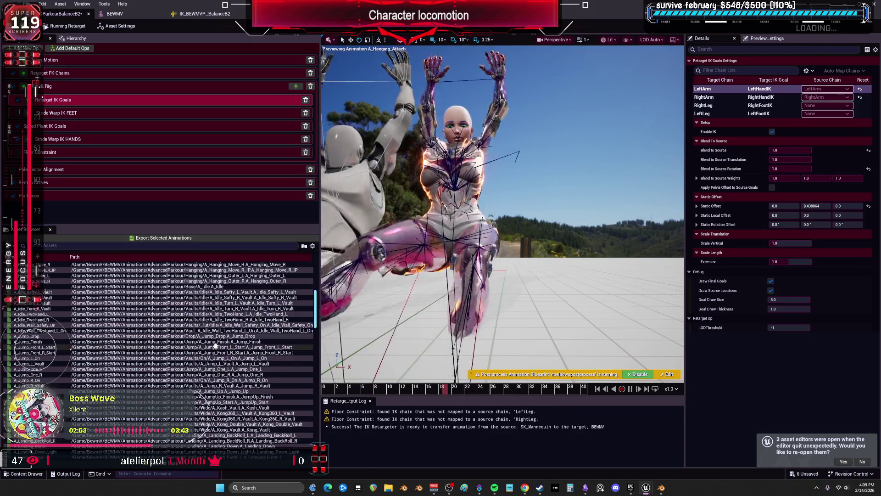
scroll(219, 344, up, 3)
scroll(238, 349, up, 3)
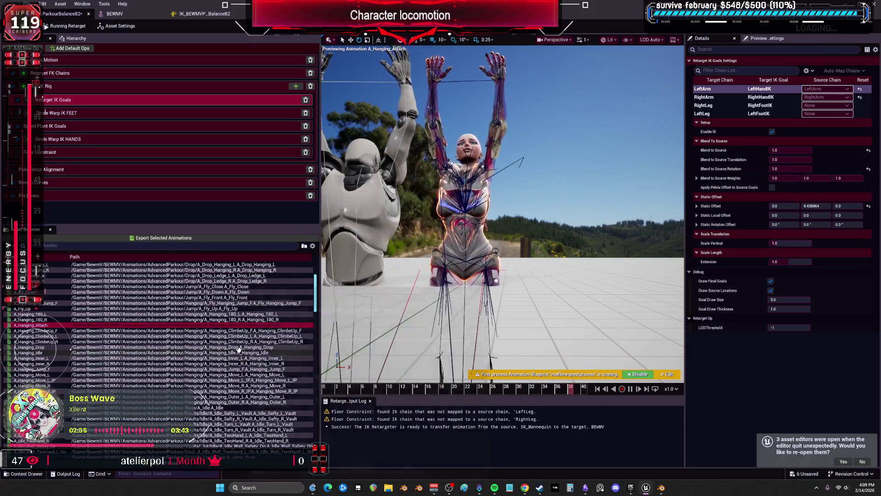
scroll(238, 349, up, 3)
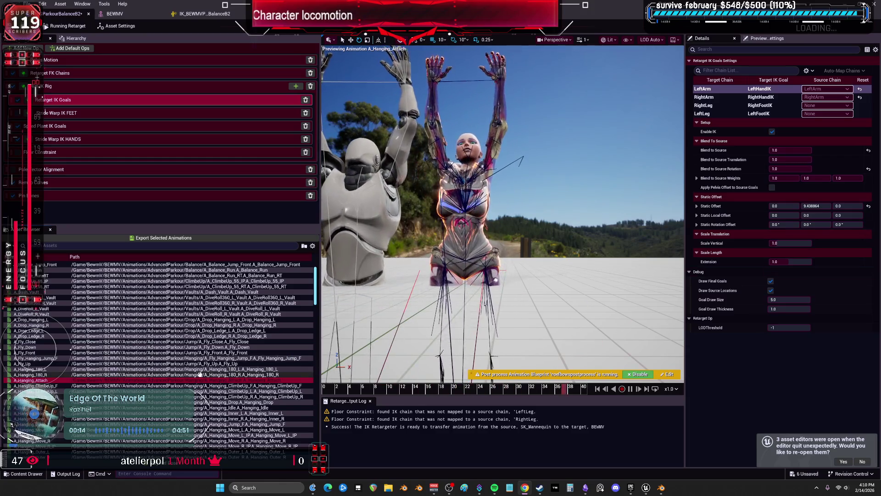
scroll(174, 385, down, 15)
scroll(174, 386, down, 15)
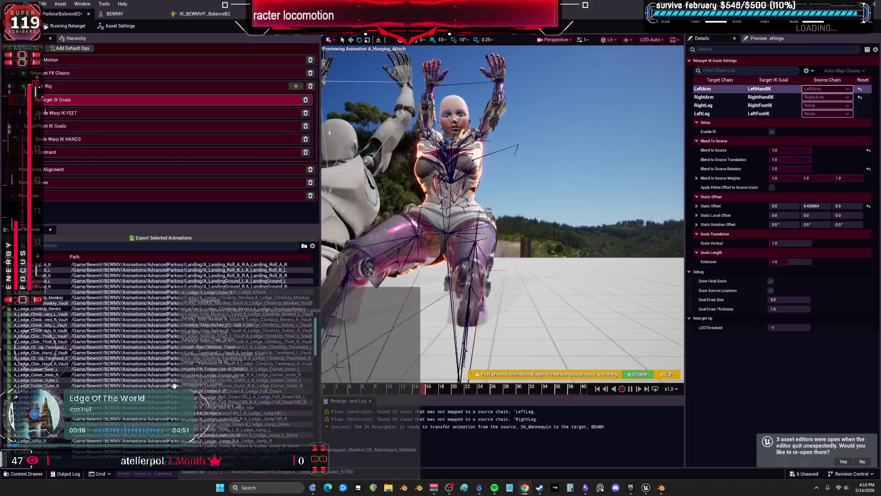
scroll(174, 385, down, 15)
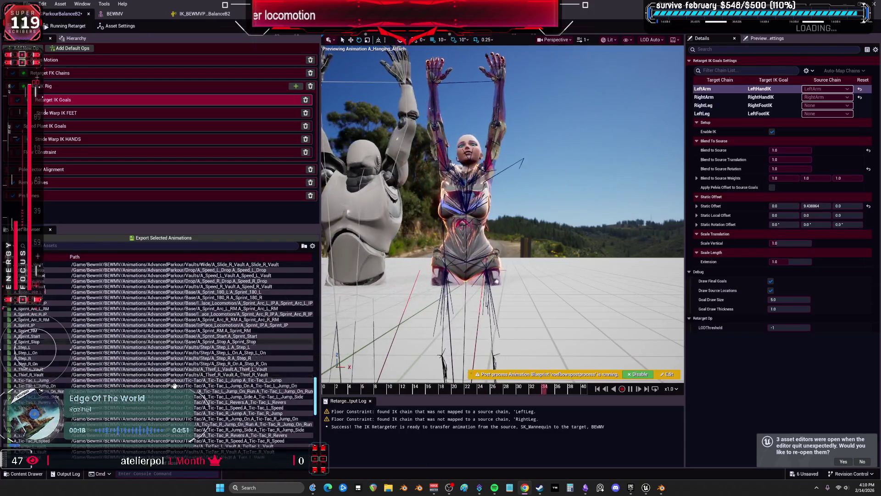
scroll(175, 386, up, 20)
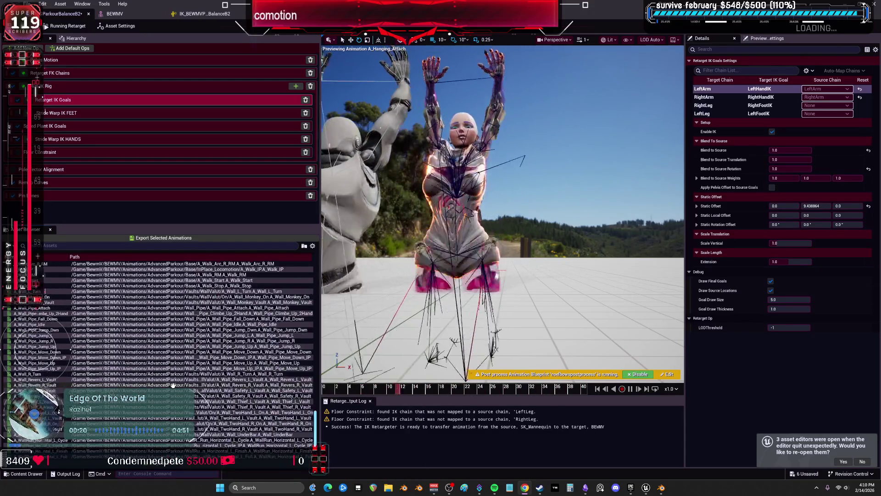
scroll(171, 385, up, 20)
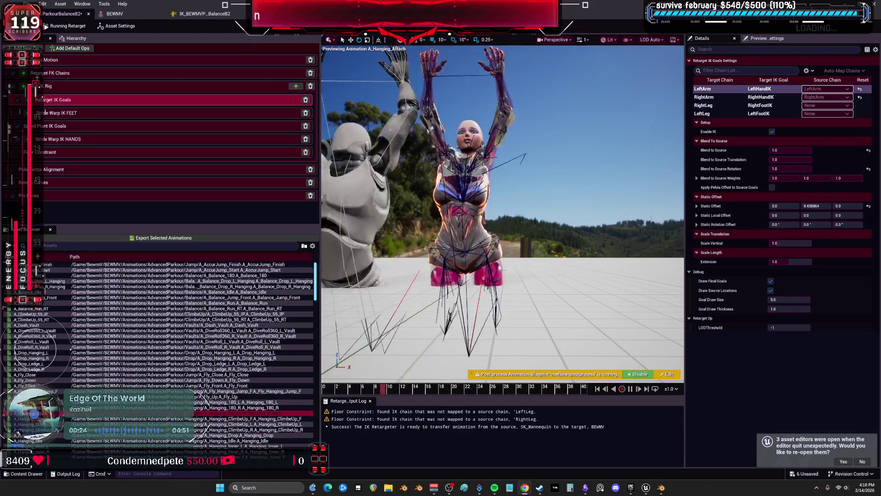
Step: Play A_DiveRoll360_R_Vault at x0.1 speed with the left panel narrowed for a bigger viewport
click(22, 336)
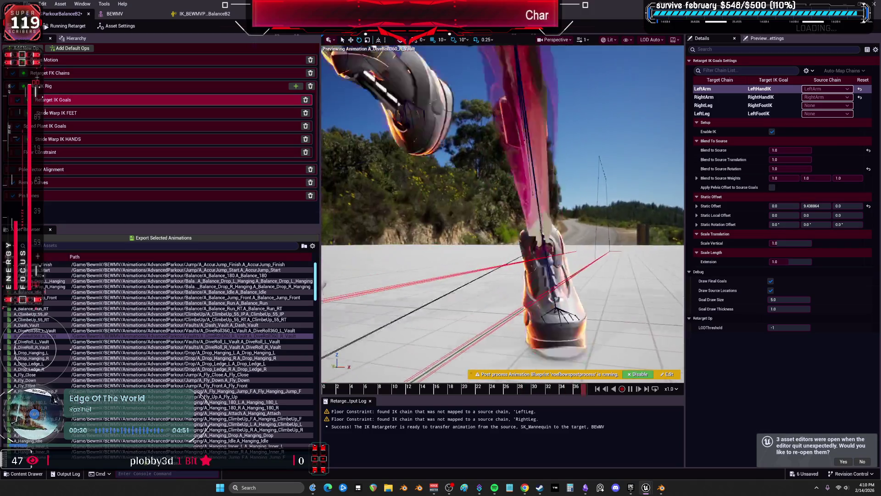
click(670, 389)
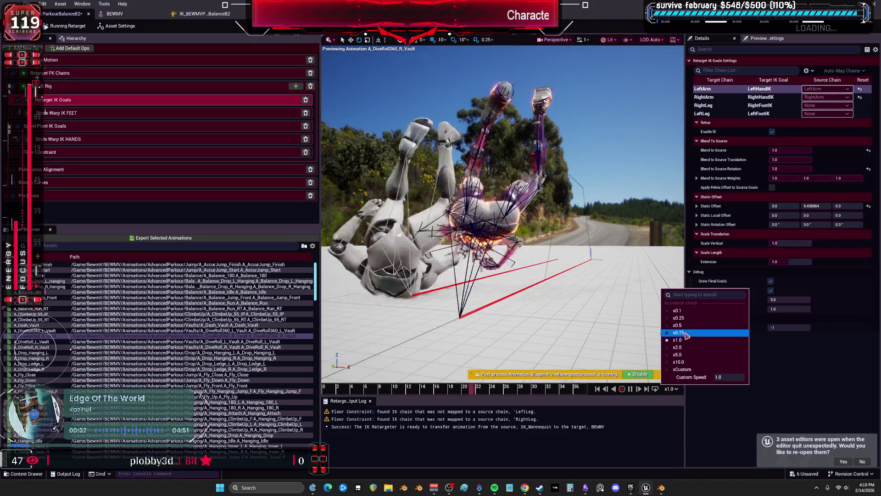
click(677, 325)
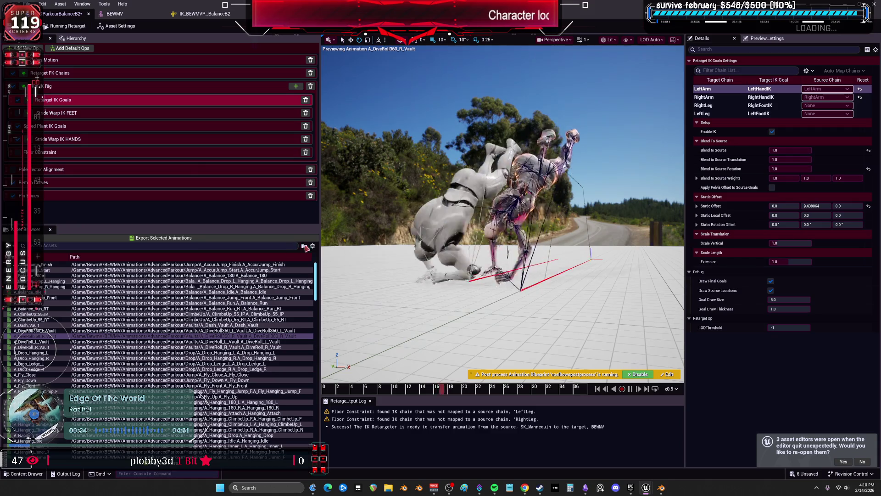
drag(321, 248, 65, 248)
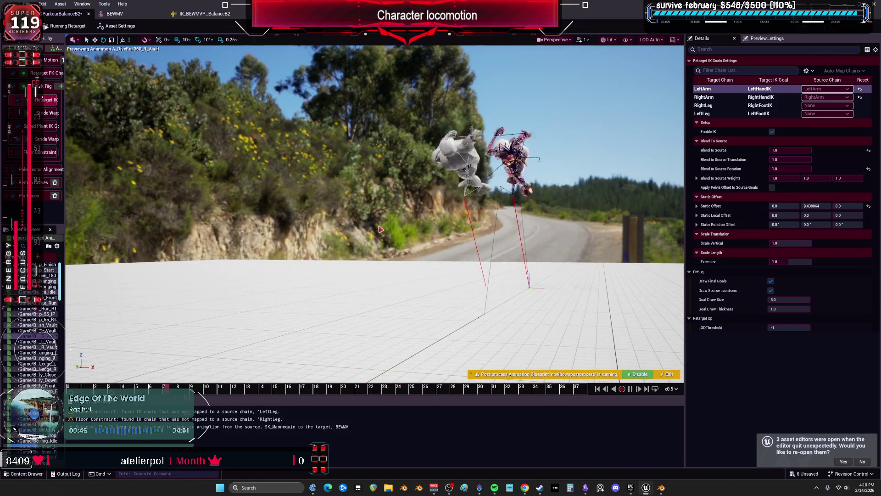
click(670, 388)
click(687, 310)
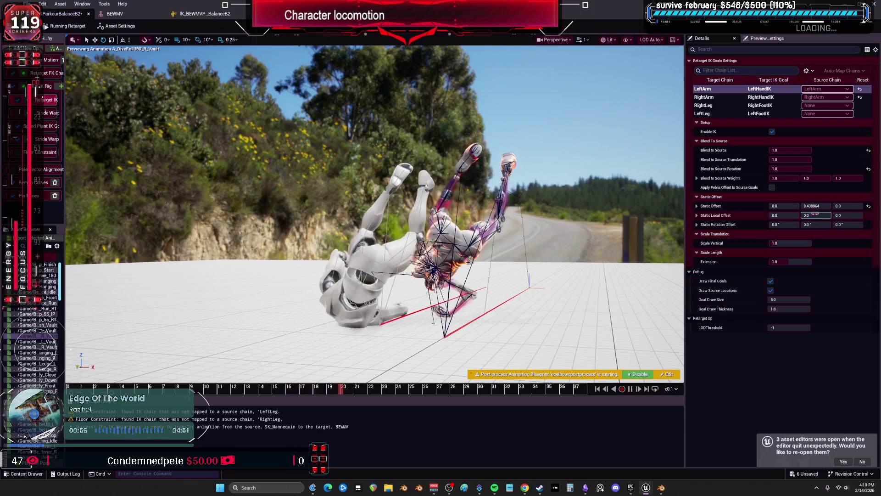
Step: Set Source Mesh Offset X to -119.82 and field of view to about 107, then rebalance the side panels
key(Escape)
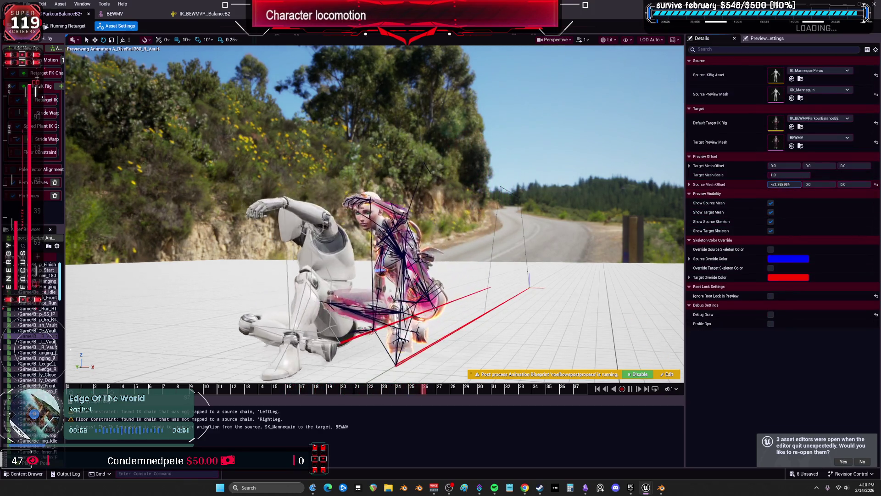
drag(784, 184, 609, 228)
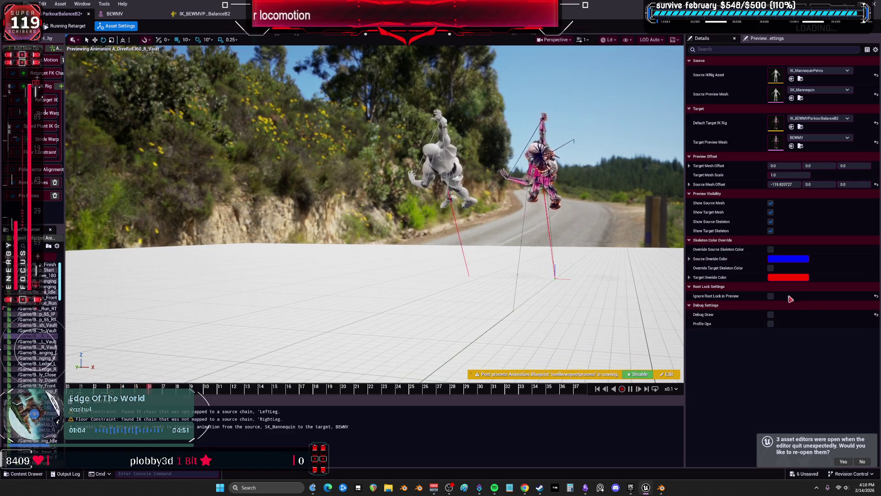
click(557, 40)
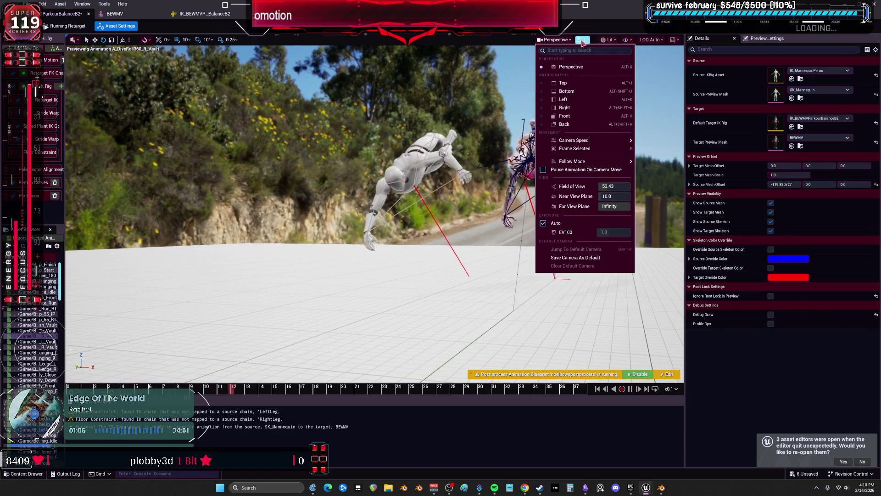
mouse_move(615, 186)
mouse_down()
mouse_move(606, 187)
mouse_move(643, 187)
mouse_move(606, 187)
mouse_up()
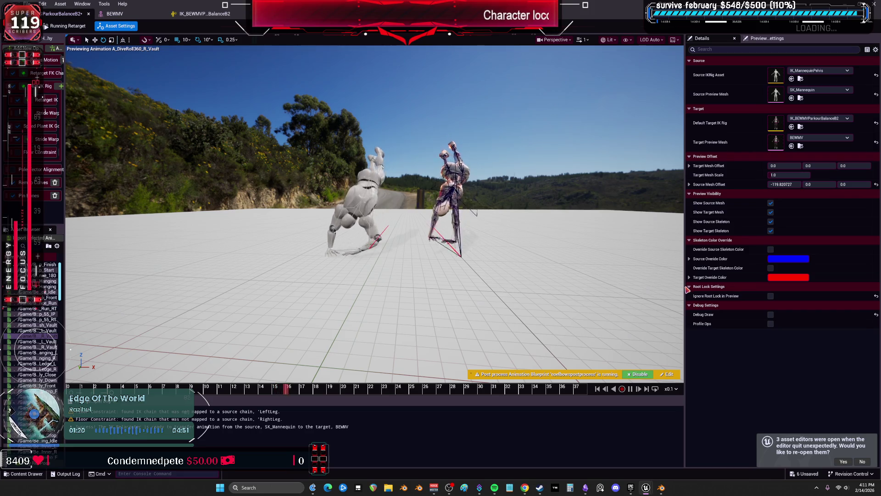
drag(685, 184, 878, 183)
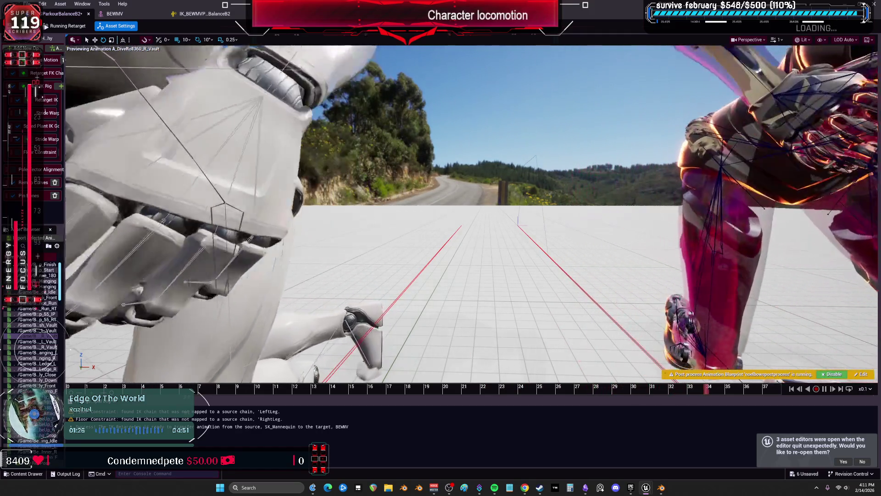
drag(65, 349, 101, 348)
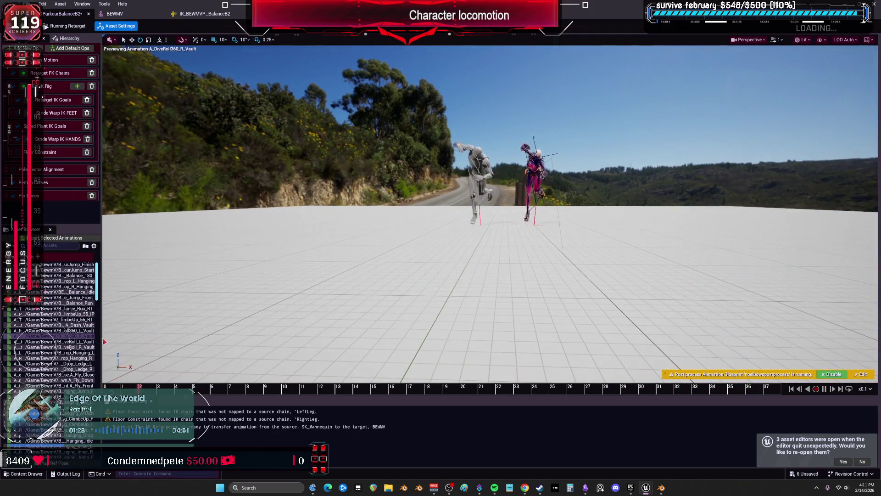